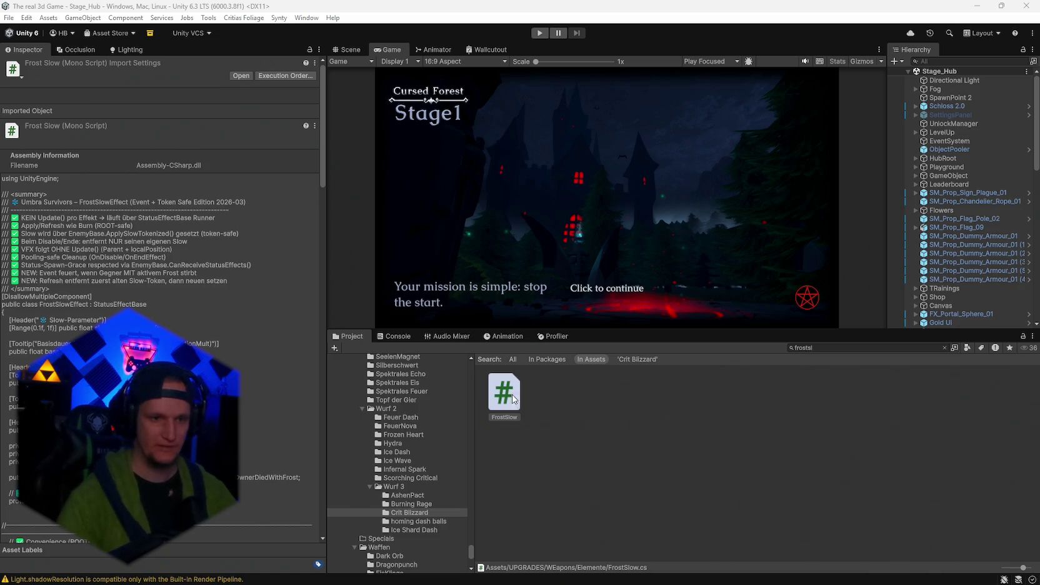
Select the Burning Rage folder, then the Crit Blizzard folder to list its assets.
{"action": "left_click", "coordinate": [408, 505]}
{"action": "left_click", "coordinate": [418, 512]}
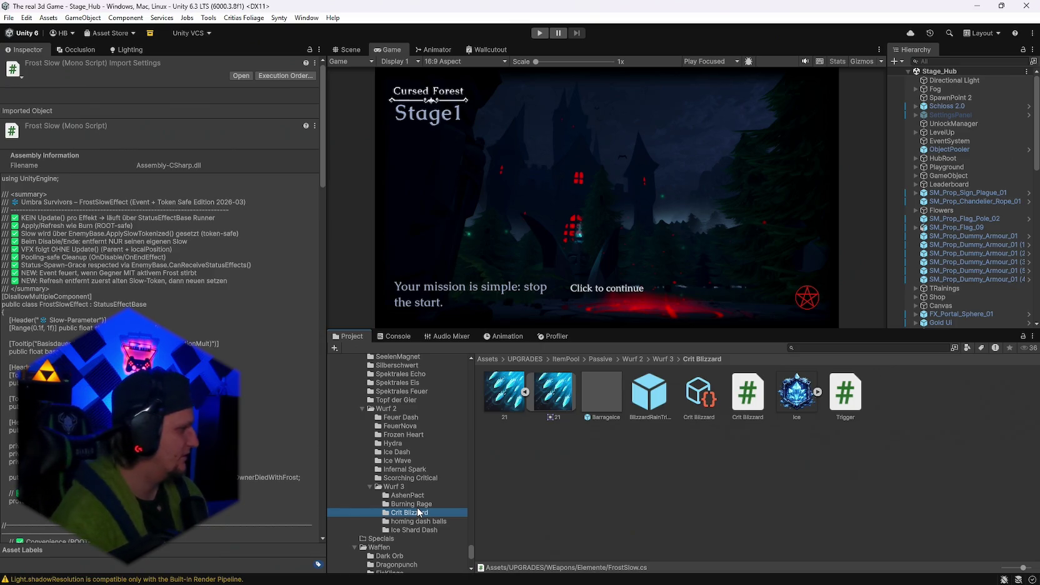
{"action": "left_click", "coordinate": [812, 349]}
{"action": "type", "text": "arth"}
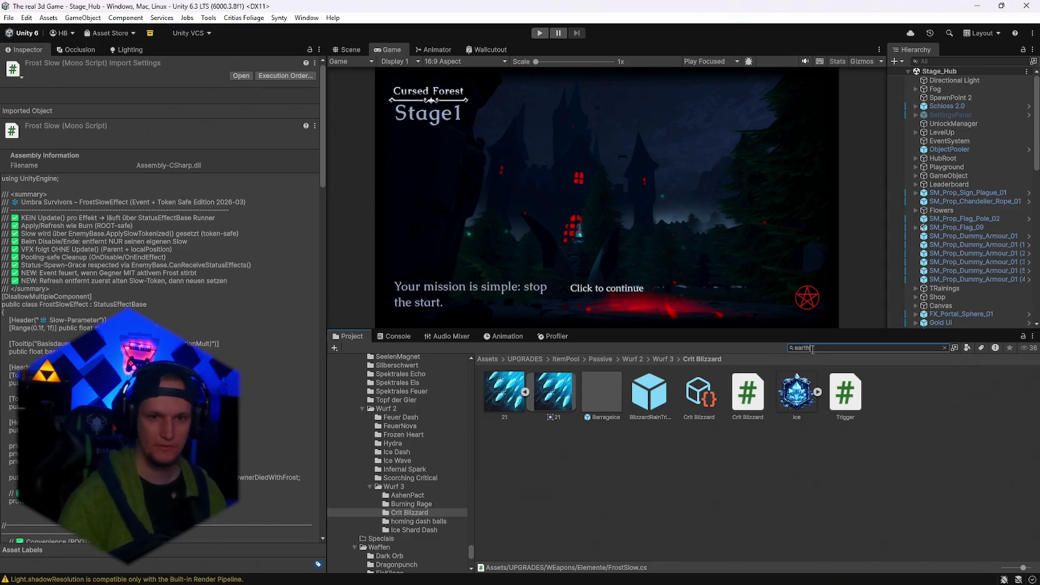
{"action": "scroll", "coordinate": [779, 450], "scroll_direction": "down", "scroll_amount": 2}
{"action": "scroll", "coordinate": [780, 463], "scroll_direction": "up", "scroll_amount": 3}
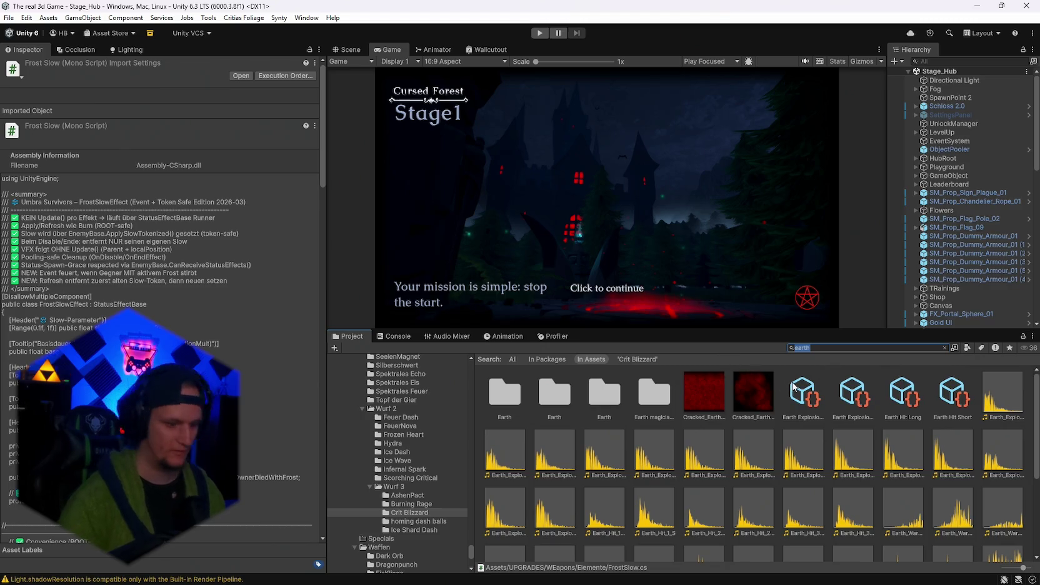
{"action": "type", "text": "cracked"}
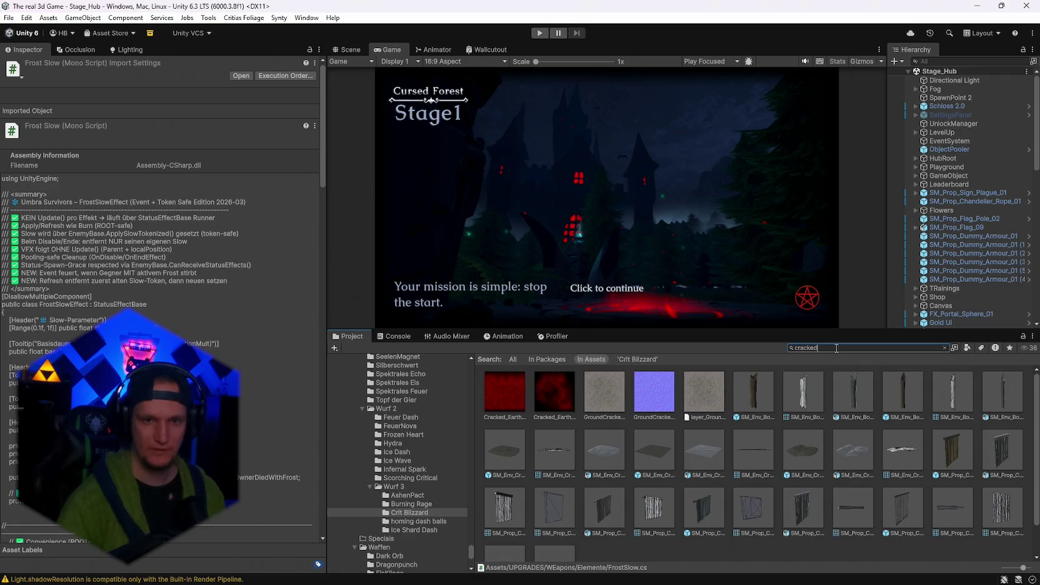
{"action": "left_click_drag", "start_coordinate": [837, 348], "coordinate": [738, 349]}
{"action": "type", "text": "sr"}
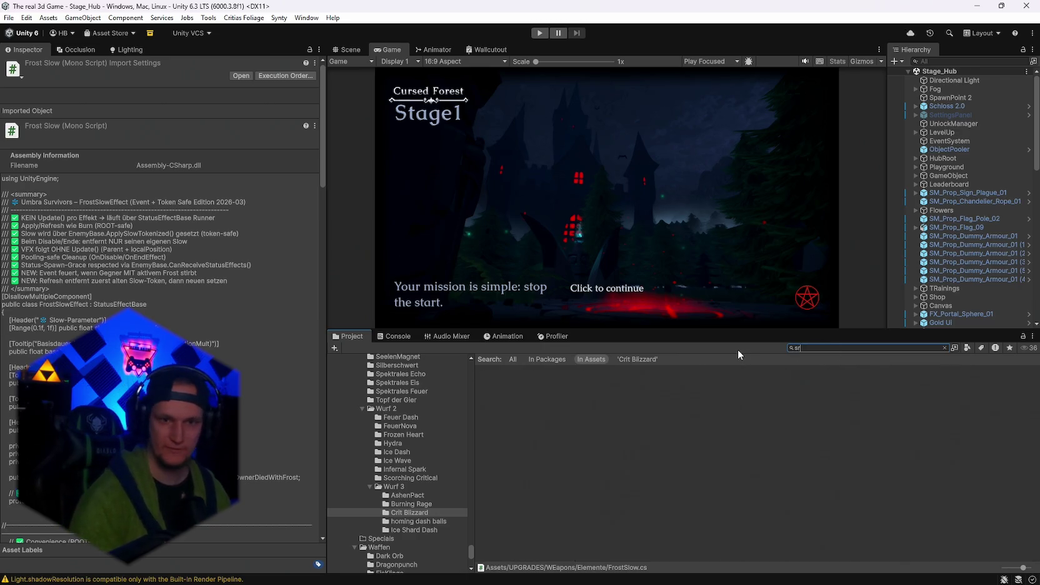
{"action": "key", "text": "BackSpace"}
{"action": "type", "text": "tomp"}
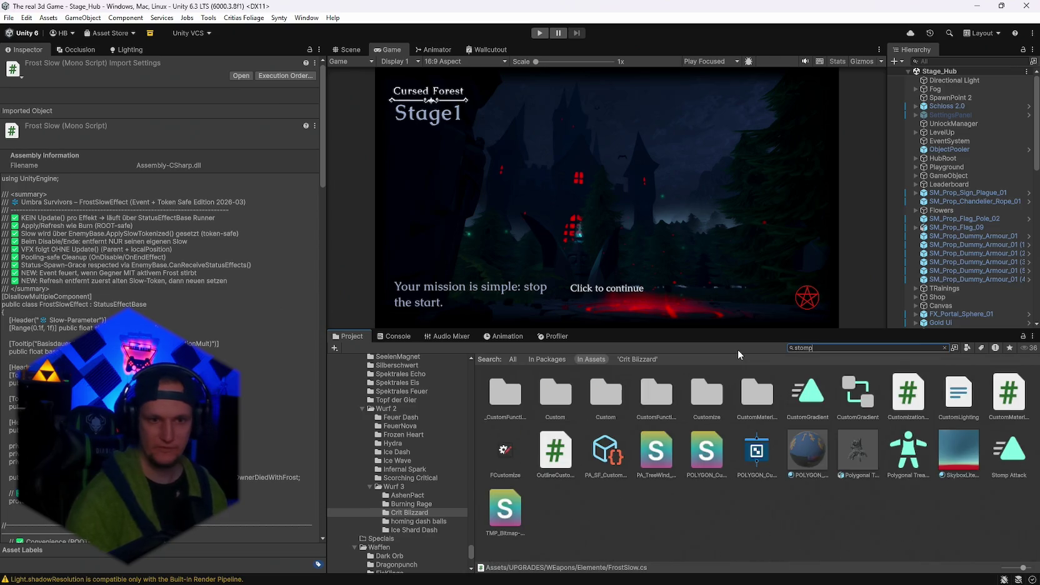
{"action": "key", "text": "BackSpace"}
{"action": "key", "text": "BackSpace"}
{"action": "key", "text": "BackSpace"}
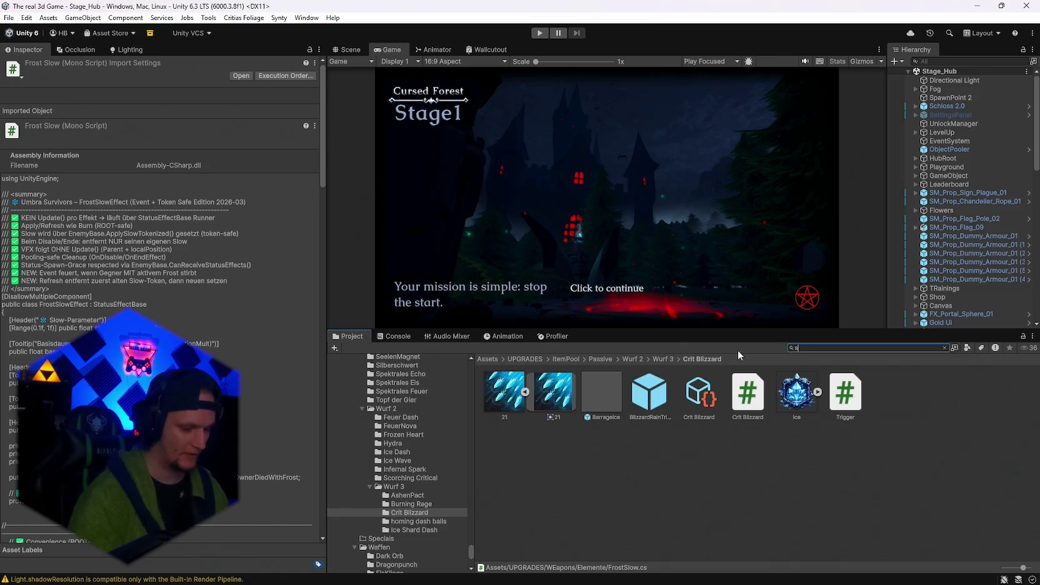
{"action": "type", "text": "slam"}
Preview the slam effect prefabs, from ClubSlamBlue through GroundSlamRed, in the Scene view.
{"action": "double_click", "coordinate": [657, 392]}
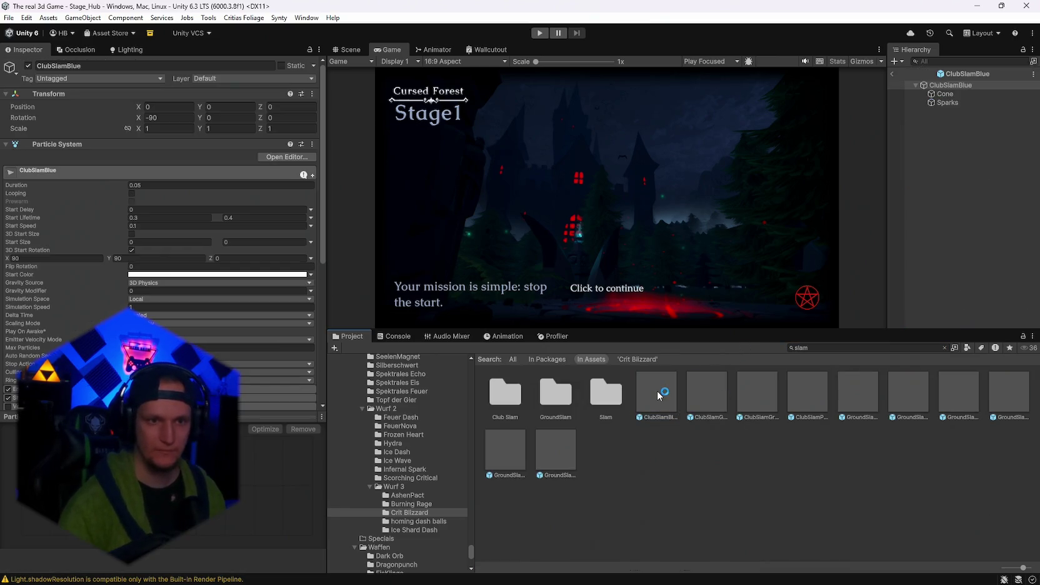
{"action": "left_click", "coordinate": [348, 50]}
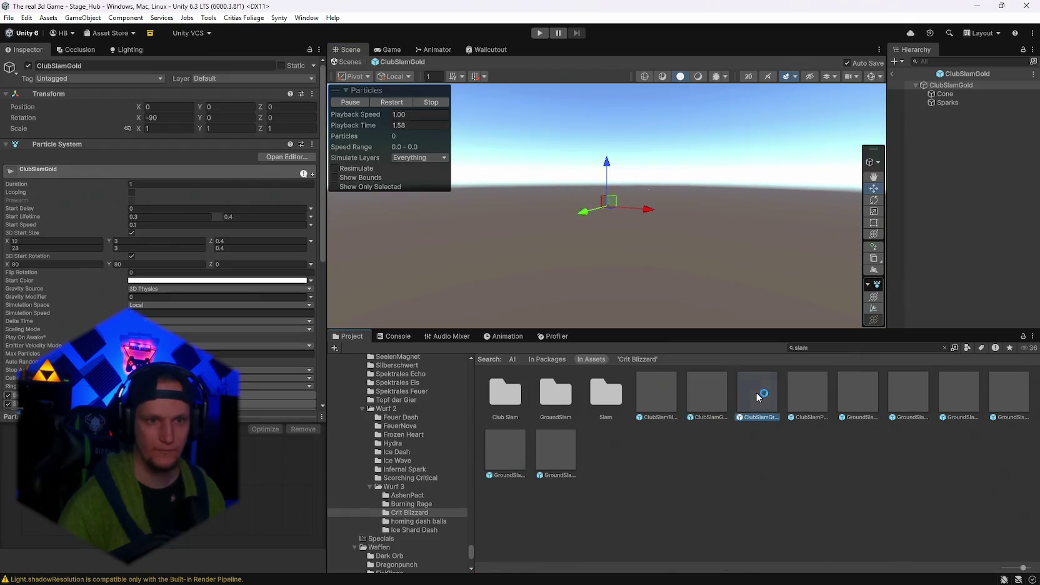
{"action": "double_click", "coordinate": [806, 393]}
{"action": "double_click", "coordinate": [871, 393]}
{"action": "double_click", "coordinate": [907, 393]}
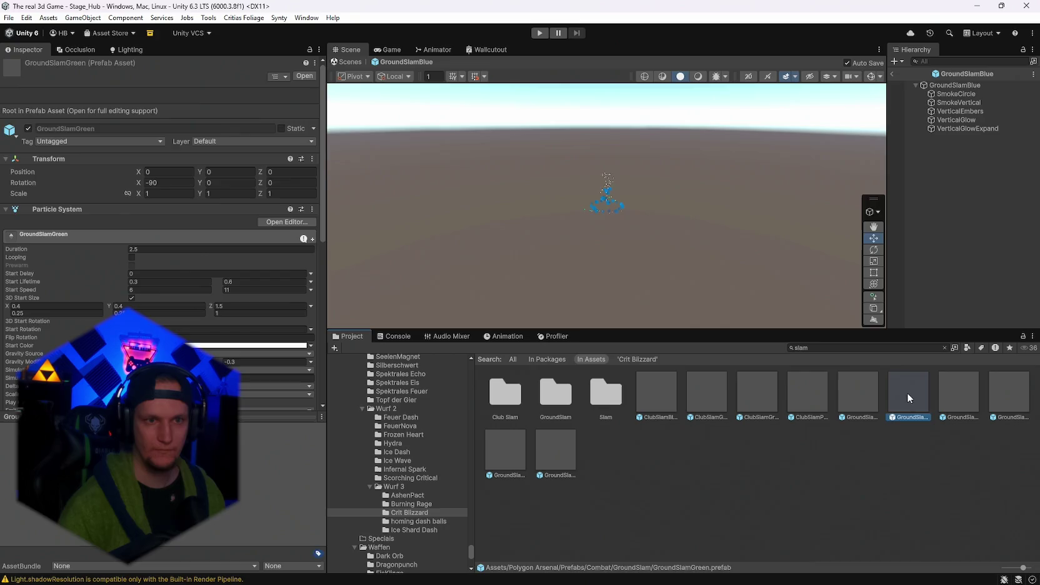
{"action": "double_click", "coordinate": [959, 396]}
{"action": "double_click", "coordinate": [995, 394]}
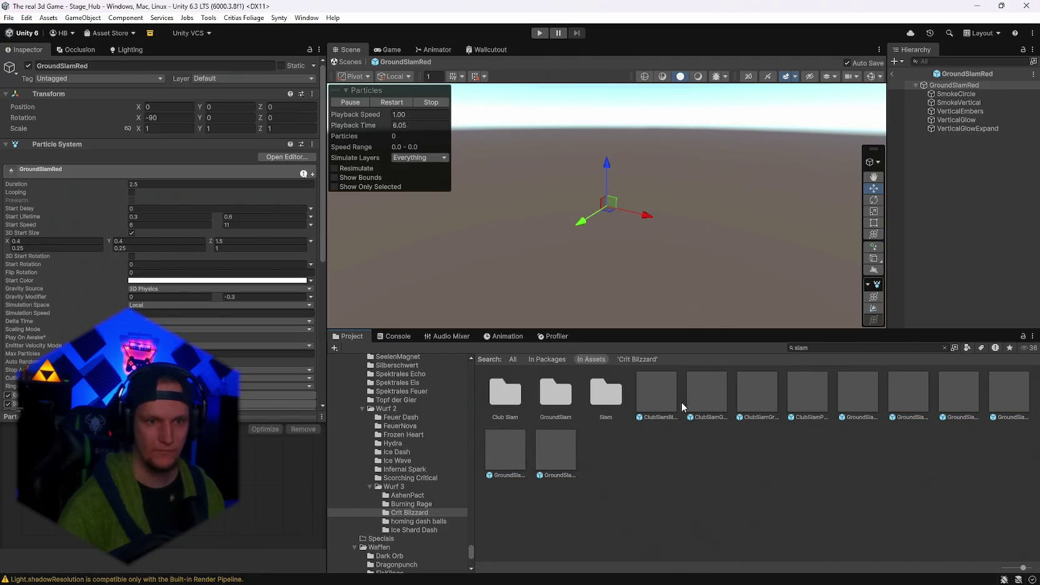
Change the search to 'slash' and preview the CFX_Slash+Text, CFXR4 sword and Flower slash prefabs.
{"action": "left_click", "coordinate": [820, 350]}
{"action": "key", "text": "BackSpace"}
{"action": "type", "text": "s"}
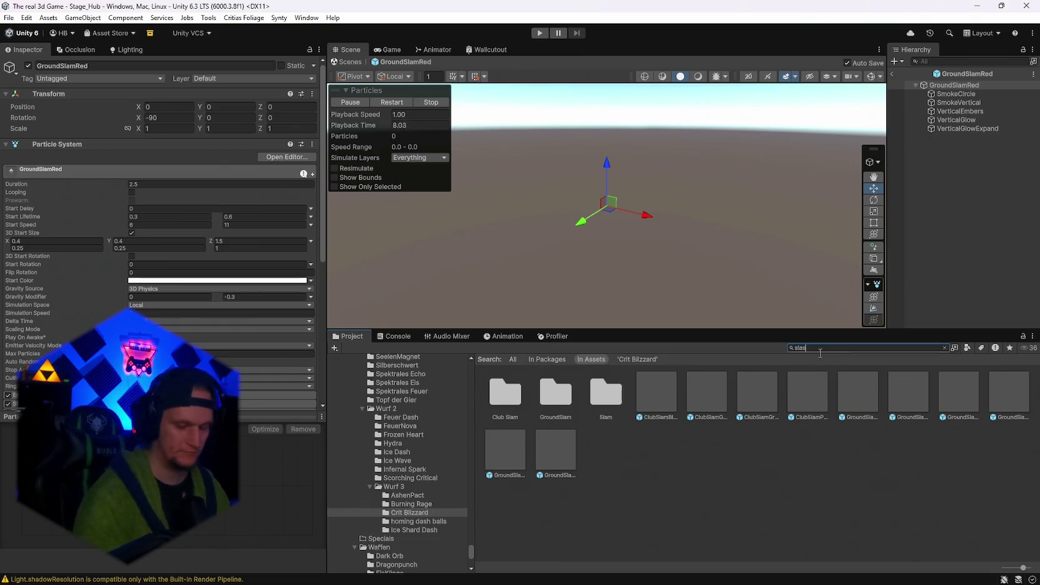
{"action": "type", "text": "h"}
{"action": "double_click", "coordinate": [653, 397]}
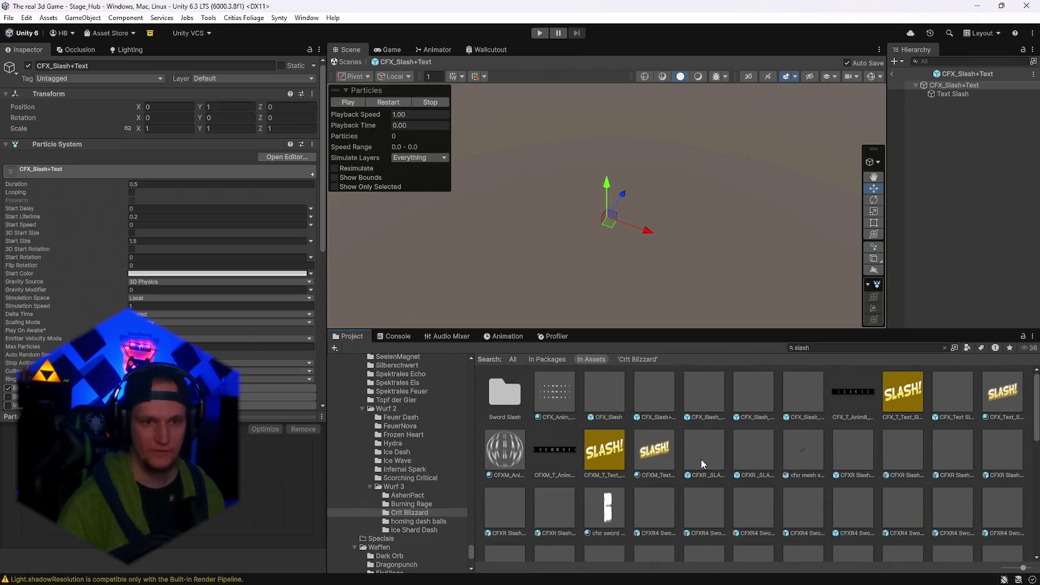
{"action": "double_click", "coordinate": [767, 502]}
{"action": "scroll", "coordinate": [770, 512], "scroll_direction": "down", "scroll_amount": 2}
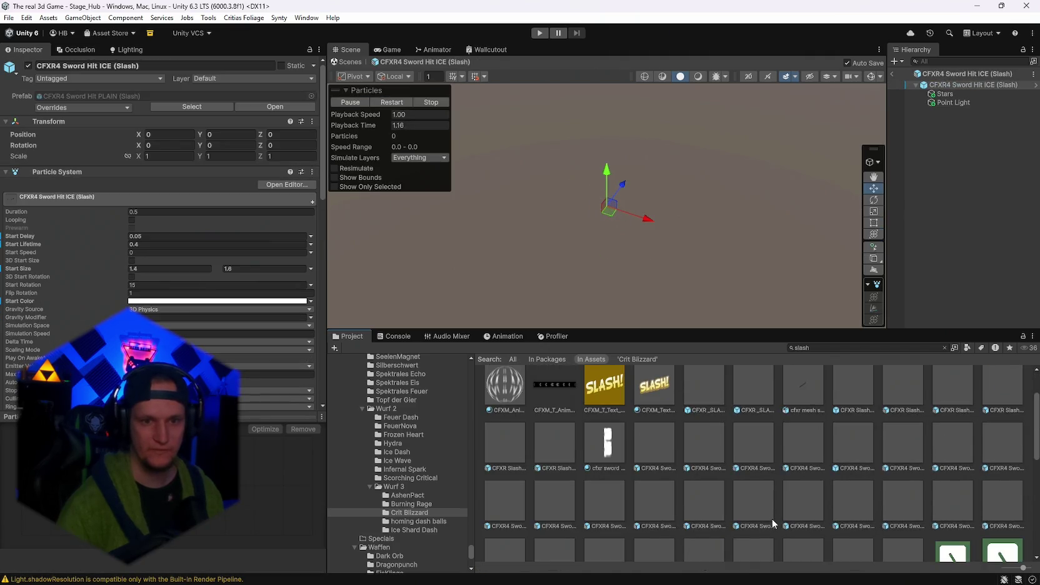
{"action": "double_click", "coordinate": [767, 502]}
{"action": "scroll", "coordinate": [794, 499], "scroll_direction": "down", "scroll_amount": 1}
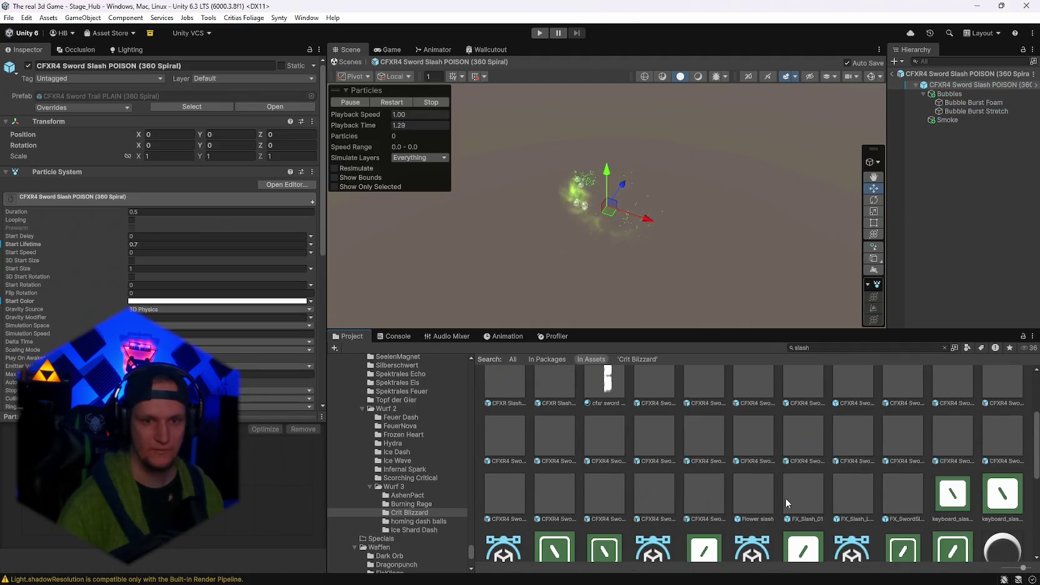
{"action": "double_click", "coordinate": [755, 504]}
{"action": "double_click", "coordinate": [683, 501]}
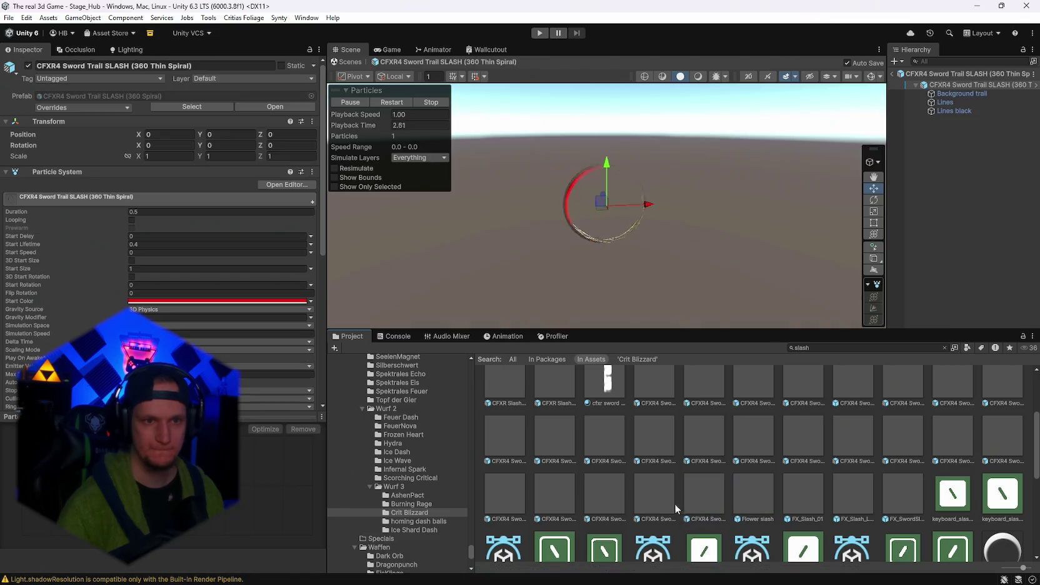
{"action": "double_click", "coordinate": [614, 496]}
Preview the SlashSpin and SlashWide prefabs, ending on SlashSpinThinGreen, then clear the search.
{"action": "scroll", "coordinate": [677, 509], "scroll_direction": "down", "scroll_amount": 2}
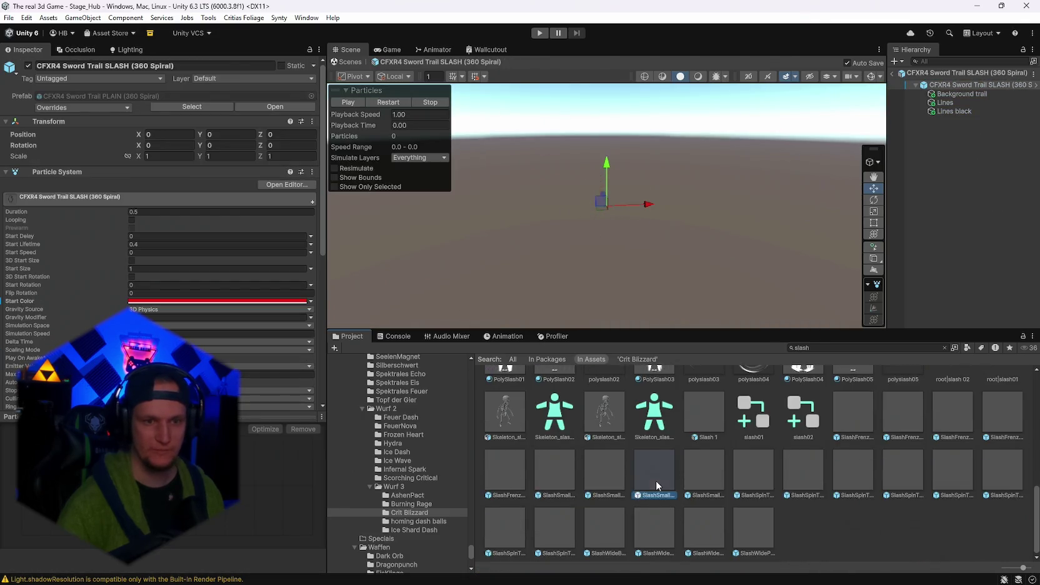
{"action": "double_click", "coordinate": [655, 480]}
{"action": "double_click", "coordinate": [700, 484]}
{"action": "double_click", "coordinate": [753, 481]}
{"action": "double_click", "coordinate": [805, 484]}
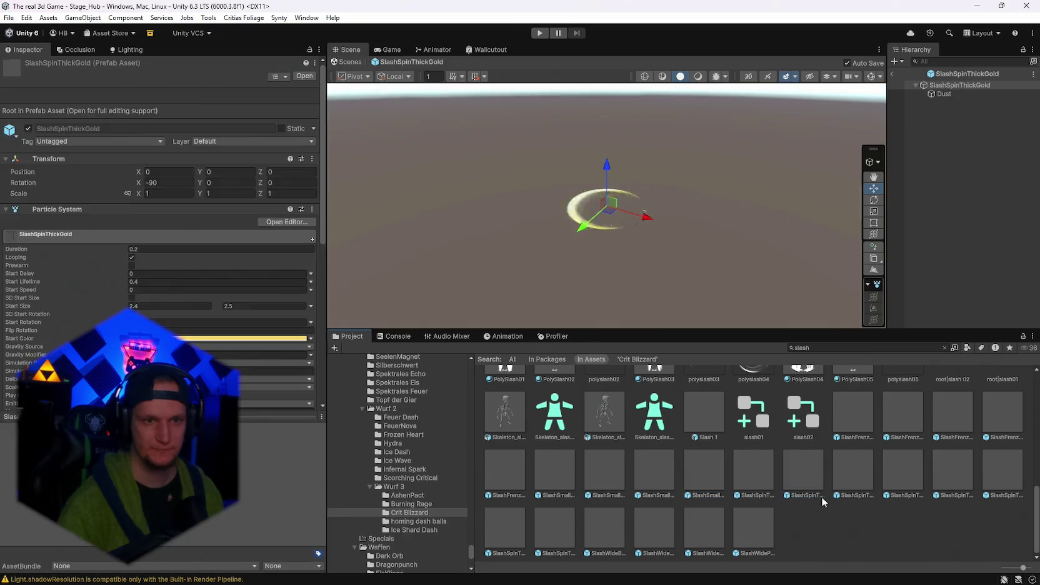
{"action": "double_click", "coordinate": [858, 491]}
{"action": "scroll", "coordinate": [925, 496], "scroll_direction": "up", "scroll_amount": 4}
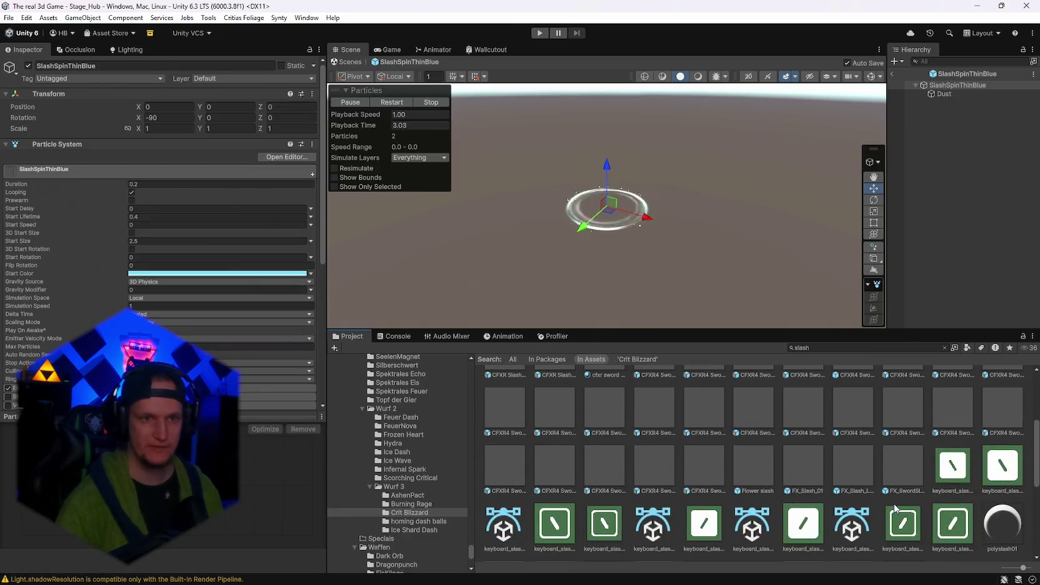
{"action": "scroll", "coordinate": [895, 507], "scroll_direction": "down", "scroll_amount": 5}
{"action": "double_click", "coordinate": [1004, 468]}
{"action": "left_click", "coordinate": [754, 533]}
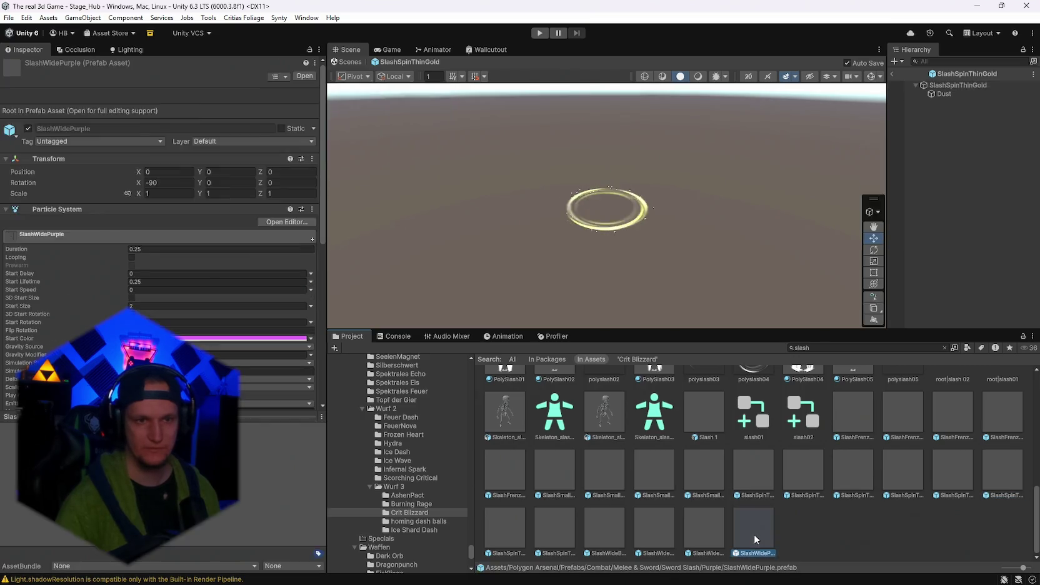
{"action": "double_click", "coordinate": [702, 535]}
{"action": "left_click", "coordinate": [565, 535]}
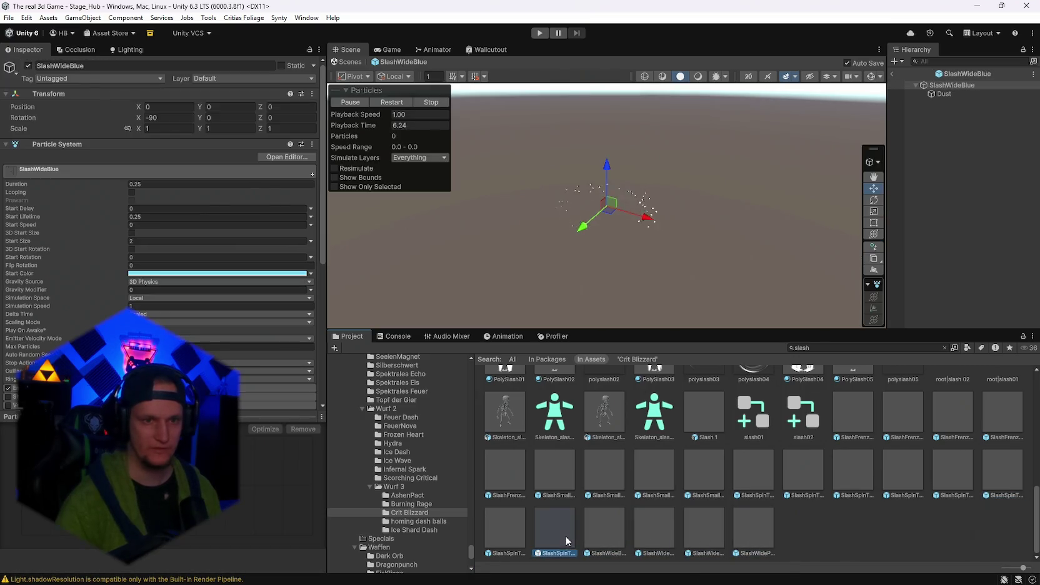
{"action": "double_click", "coordinate": [565, 536]}
{"action": "double_click", "coordinate": [500, 527]}
{"action": "scroll", "coordinate": [624, 514], "scroll_direction": "up", "scroll_amount": 10}
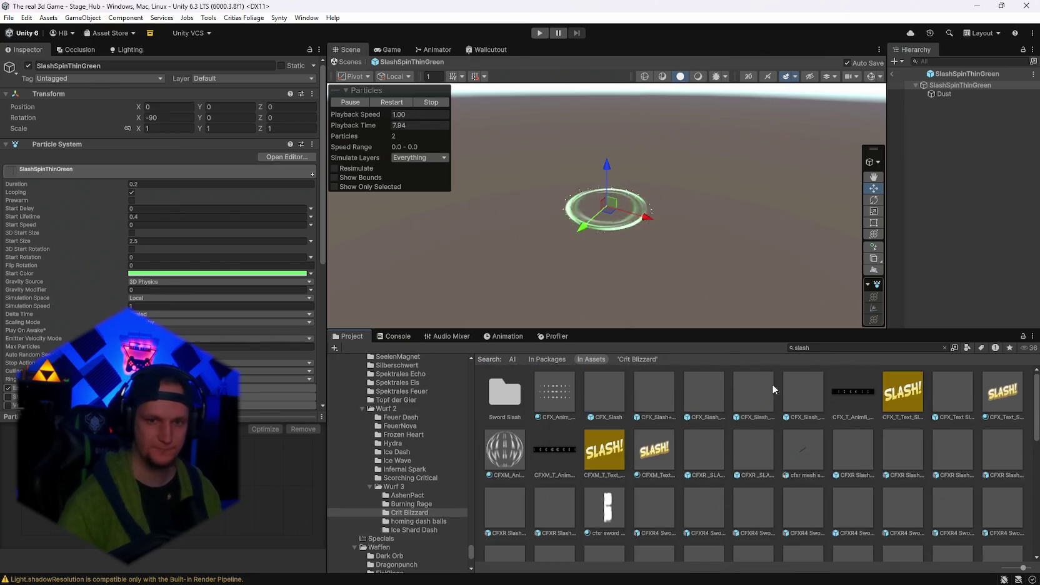
{"action": "left_click", "coordinate": [945, 347]}
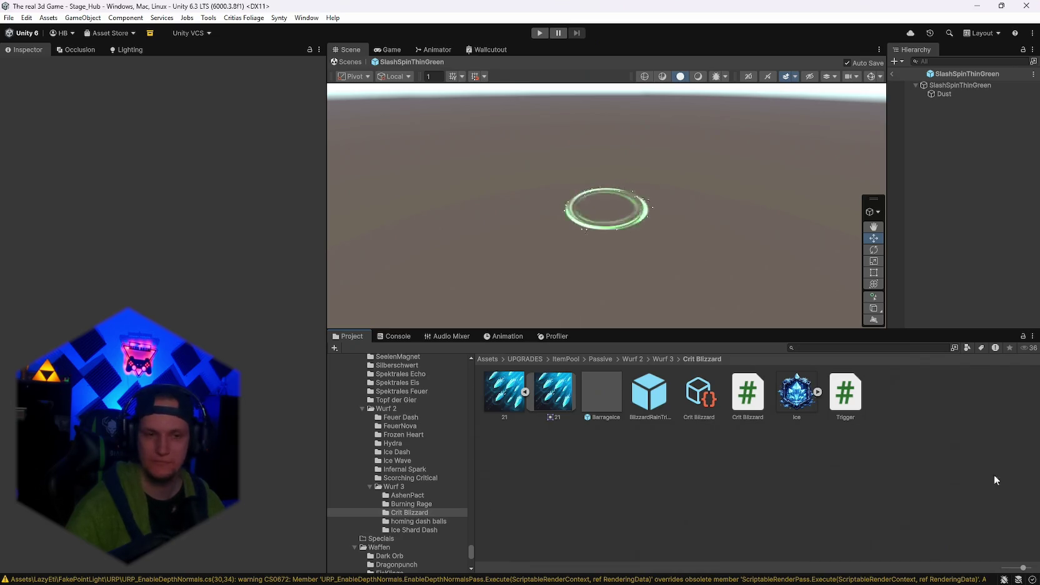
{"action": "mouse_move", "coordinate": [704, 581]}
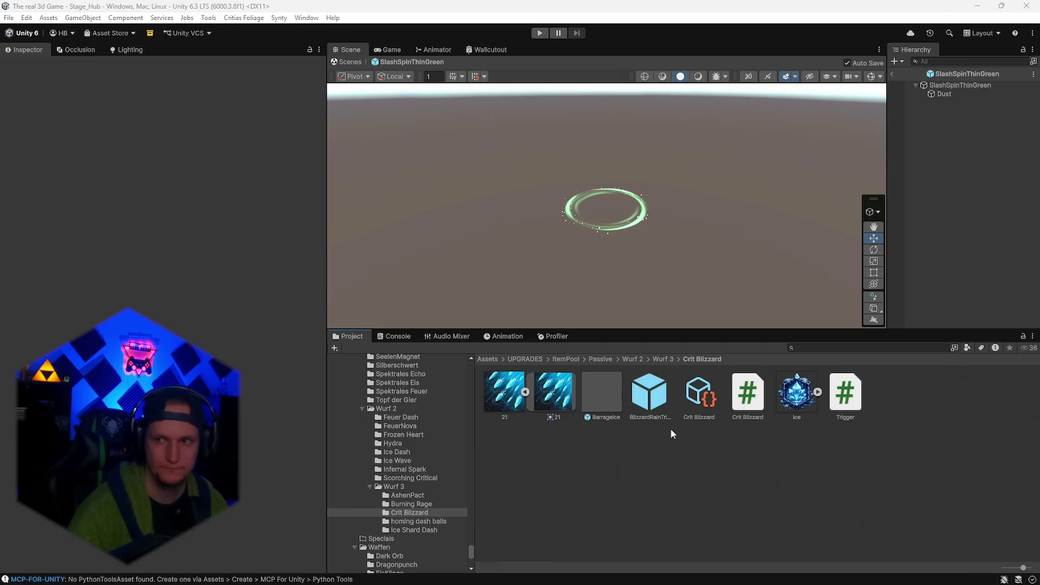
Open the Spektrales Eis folder, scroll through its prefab in the Inspector, then clear the selection.
{"action": "scroll", "coordinate": [421, 505], "scroll_direction": "up", "scroll_amount": 3}
{"action": "scroll", "coordinate": [421, 504], "scroll_direction": "up", "scroll_amount": 3}
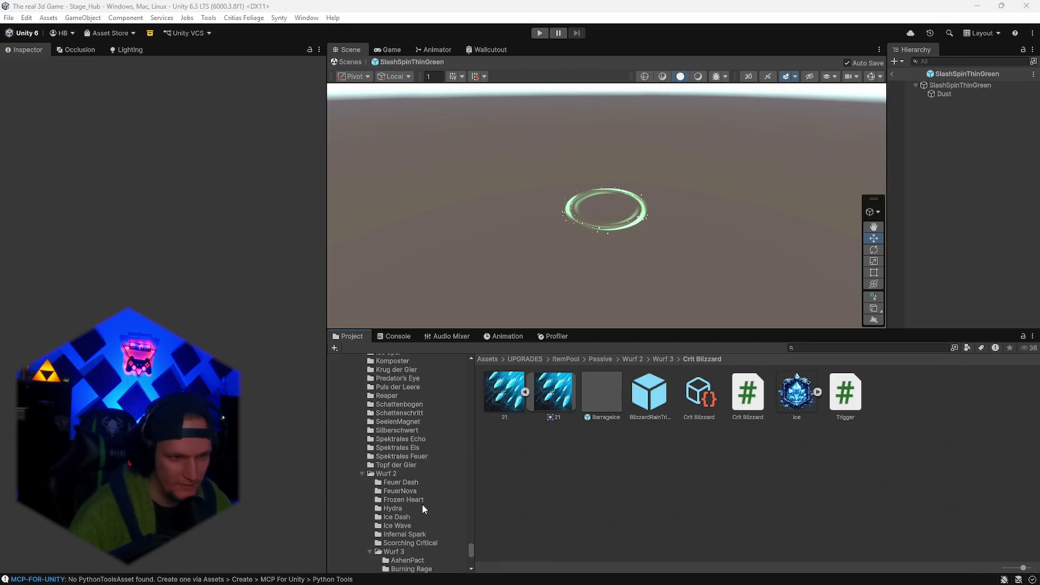
{"action": "left_click", "coordinate": [400, 448]}
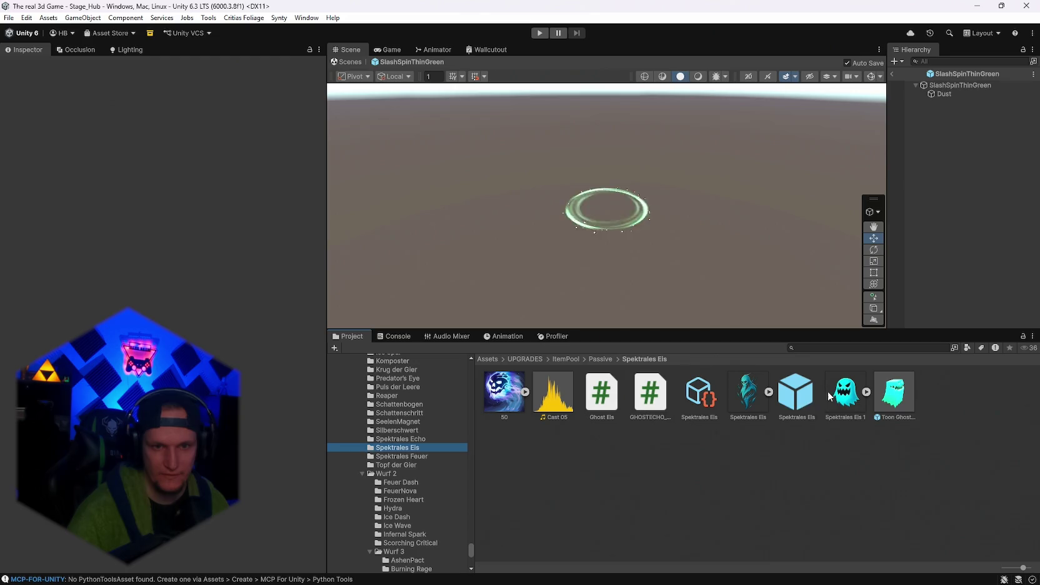
{"action": "left_click", "coordinate": [795, 392]}
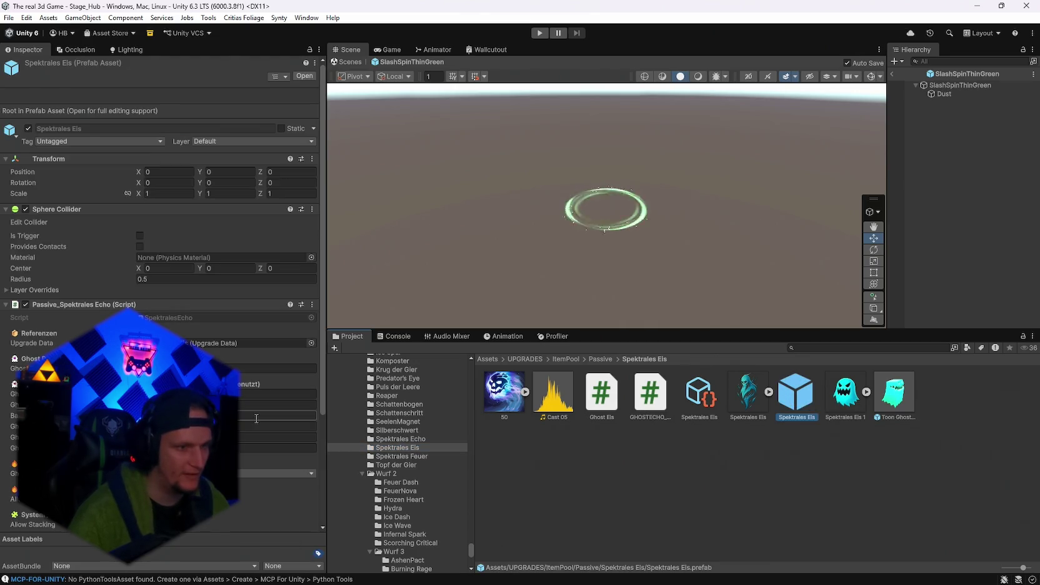
{"action": "scroll", "coordinate": [258, 410], "scroll_direction": "down", "scroll_amount": 3}
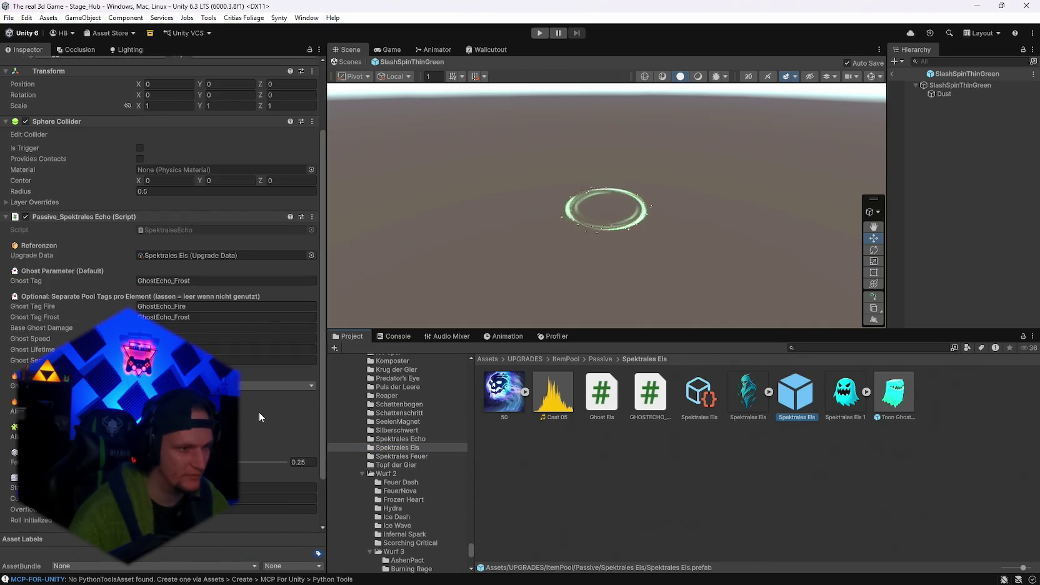
{"action": "scroll", "coordinate": [259, 413], "scroll_direction": "down", "scroll_amount": 1}
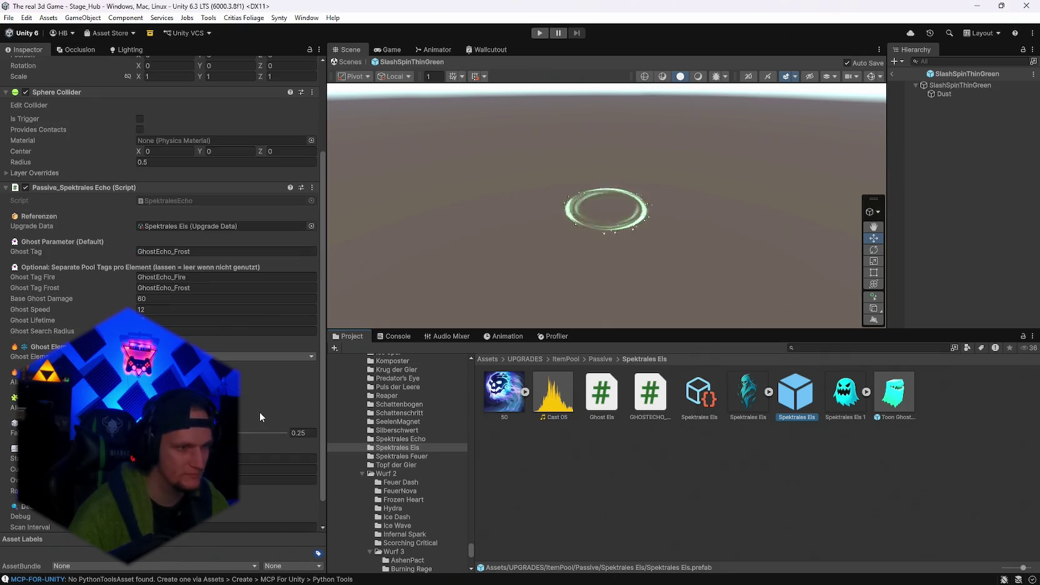
{"action": "scroll", "coordinate": [259, 412], "scroll_direction": "up", "scroll_amount": 1}
{"action": "scroll", "coordinate": [259, 412], "scroll_direction": "up", "scroll_amount": 1}
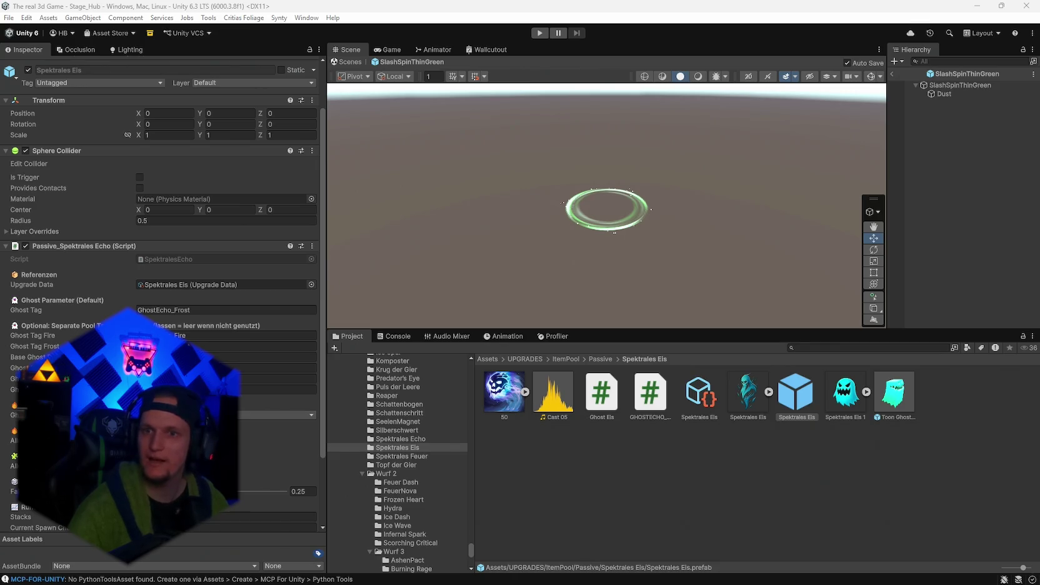
{"action": "mouse_move", "coordinate": [771, 580]}
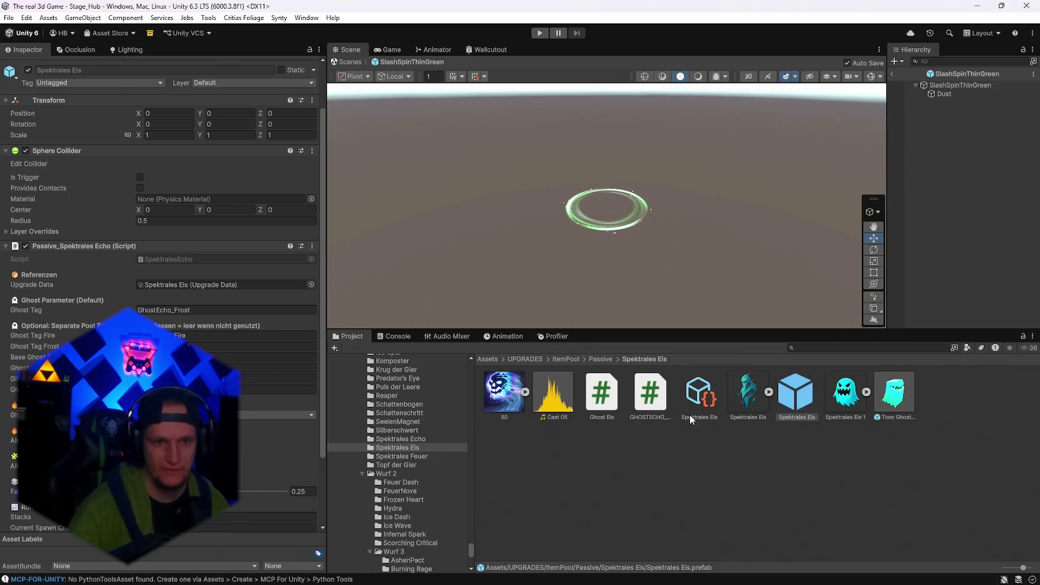
{"action": "left_click", "coordinate": [599, 460]}
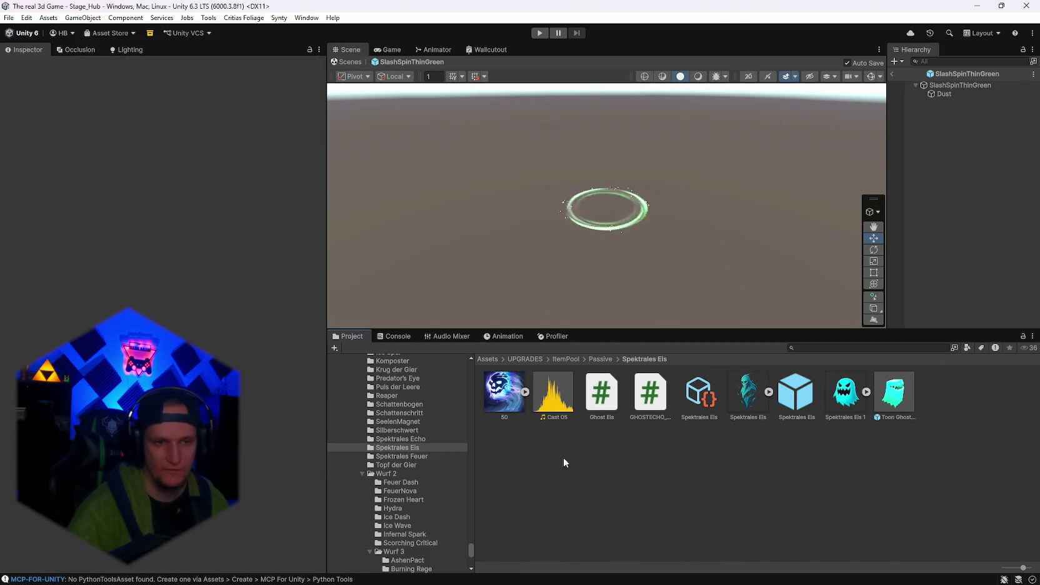
Inspect the 50 skull texture with an enlarged preview, then view the GHOSTECHO_FROSTSPIRIT script's code.
{"action": "left_click", "coordinate": [514, 402]}
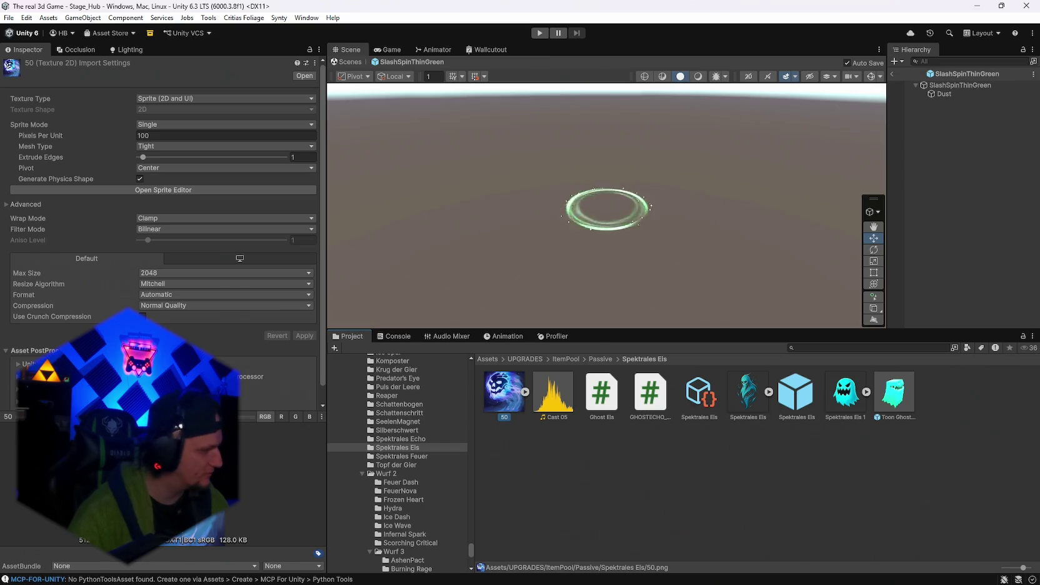
{"action": "mouse_move", "coordinate": [217, 411]}
{"action": "left_mouse_down"}
{"action": "mouse_move", "coordinate": [218, 119]}
{"action": "mouse_move", "coordinate": [217, 395]}
{"action": "left_mouse_up"}
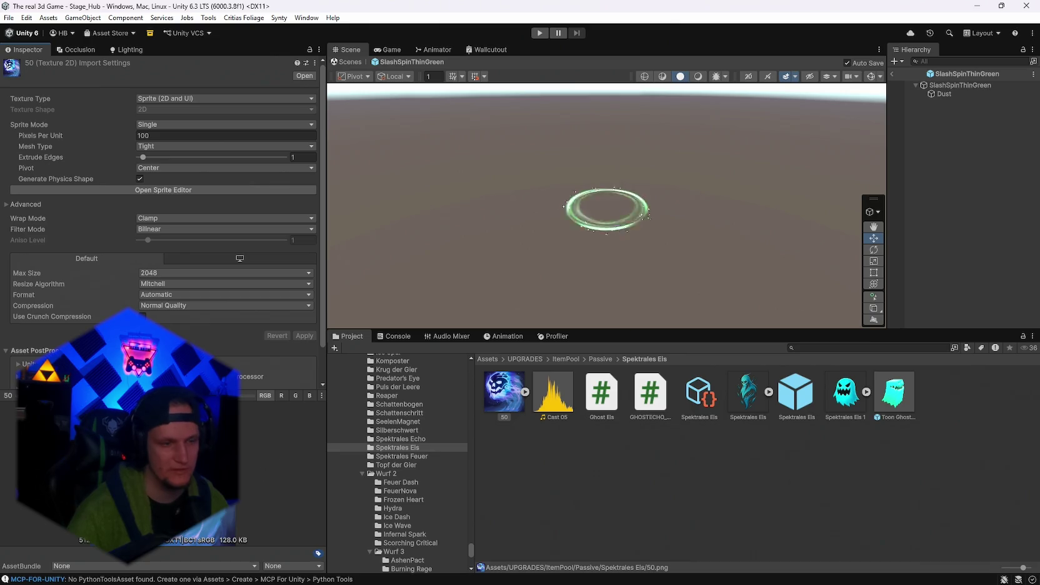
{"action": "left_click", "coordinate": [594, 405]}
{"action": "left_click", "coordinate": [653, 400]}
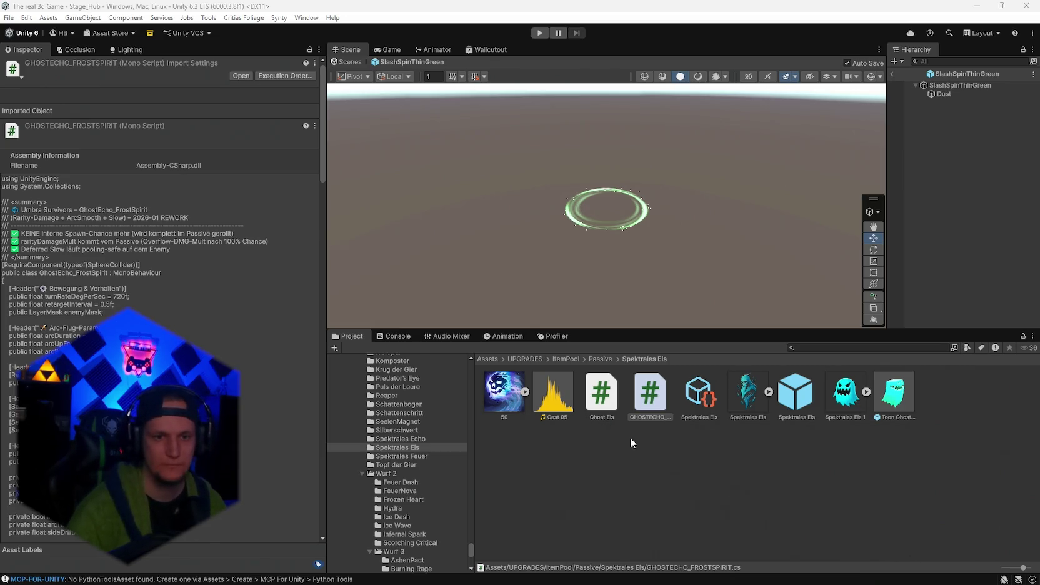
Select the Spektrales Eis prefab to show its Sphere Collider and Passive_SpektralesEcho components.
{"action": "left_click", "coordinate": [796, 393]}
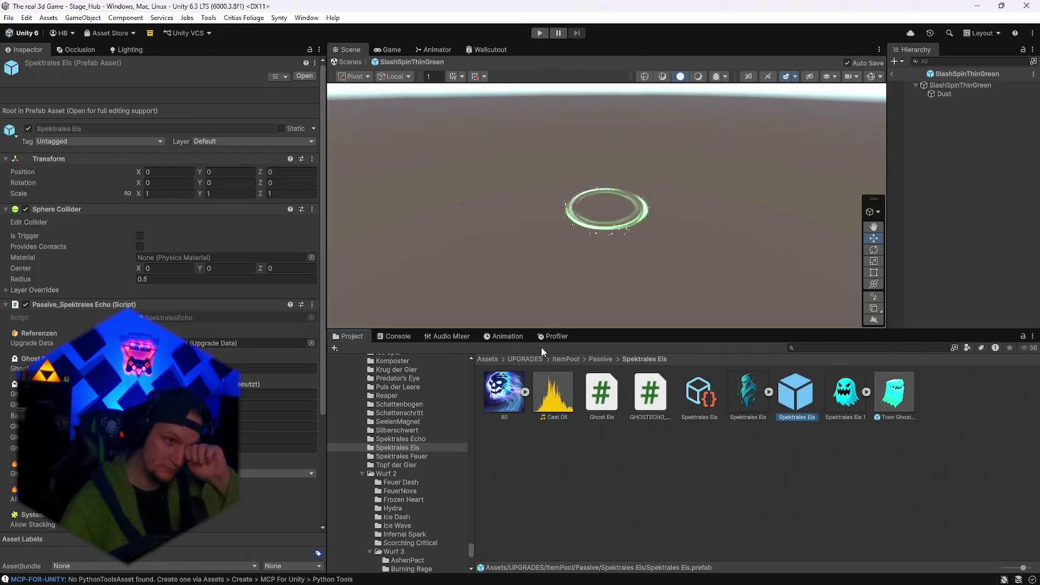
{"action": "left_click", "coordinate": [312, 304]}
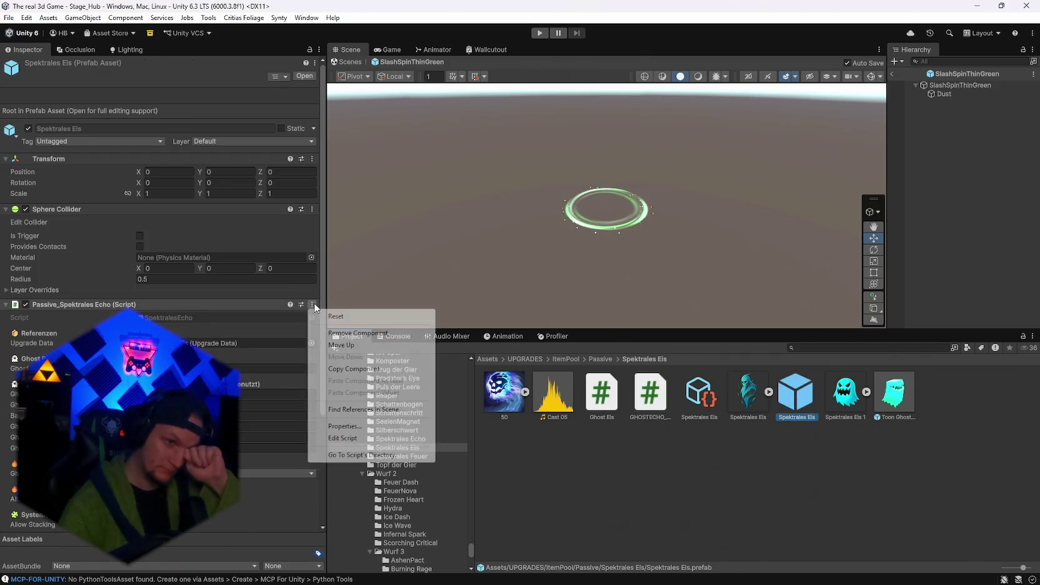
{"action": "left_click", "coordinate": [350, 439]}
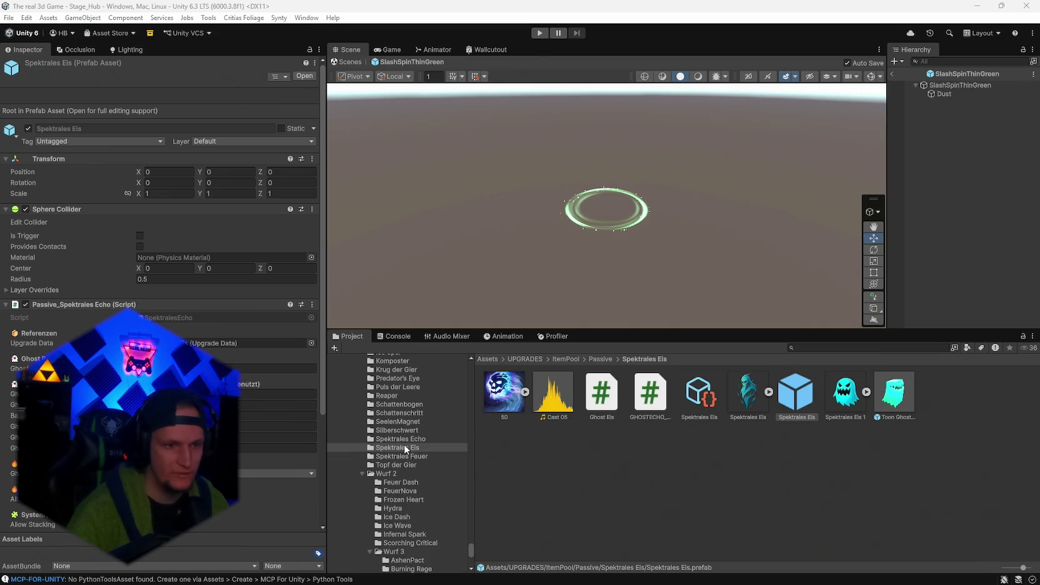
{"action": "scroll", "coordinate": [406, 447], "scroll_direction": "up", "scroll_amount": 5}
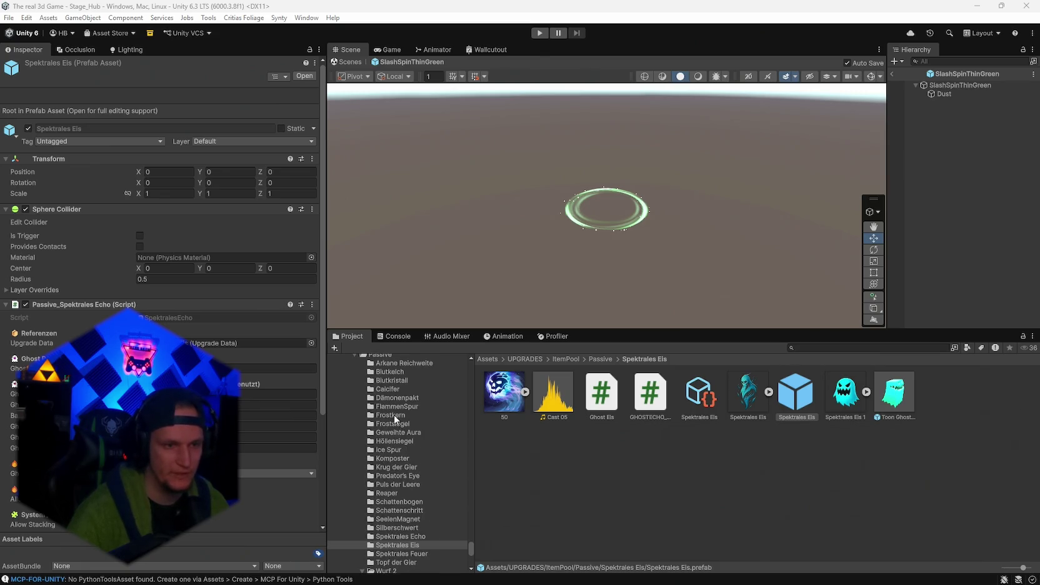
{"action": "scroll", "coordinate": [395, 420], "scroll_direction": "up", "scroll_amount": 2}
{"action": "scroll", "coordinate": [400, 497], "scroll_direction": "down", "scroll_amount": 2}
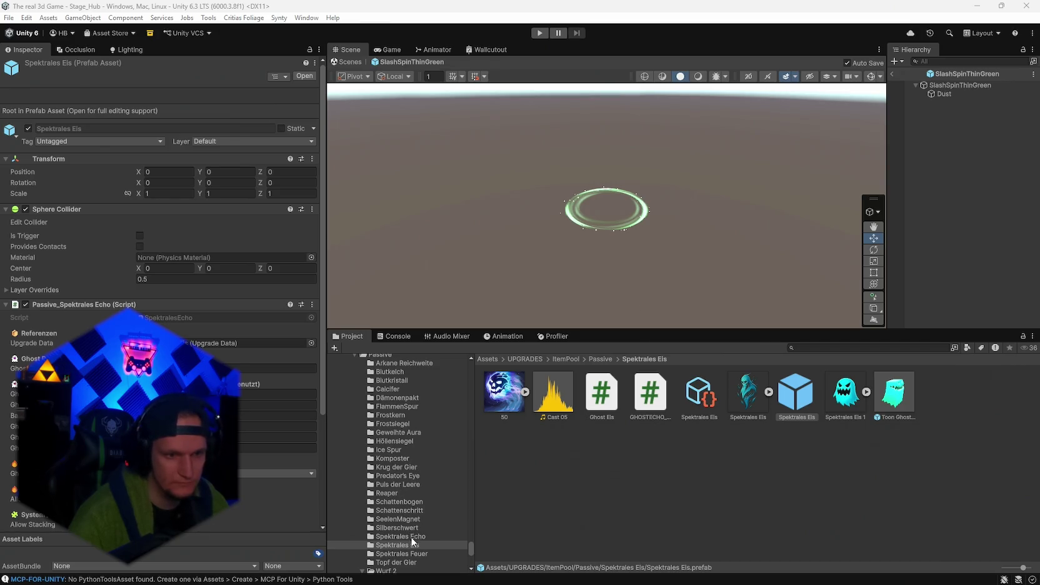
Enter Play mode, walk into the weapon room and equip Mjolnier.
{"action": "left_click", "coordinate": [545, 35]}
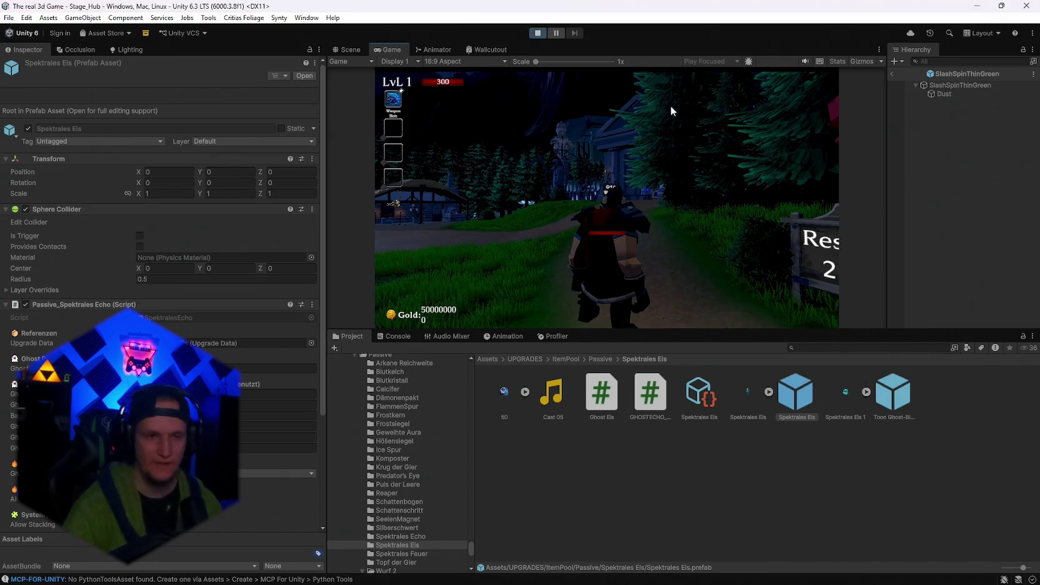
{"action": "key", "text": "w"}
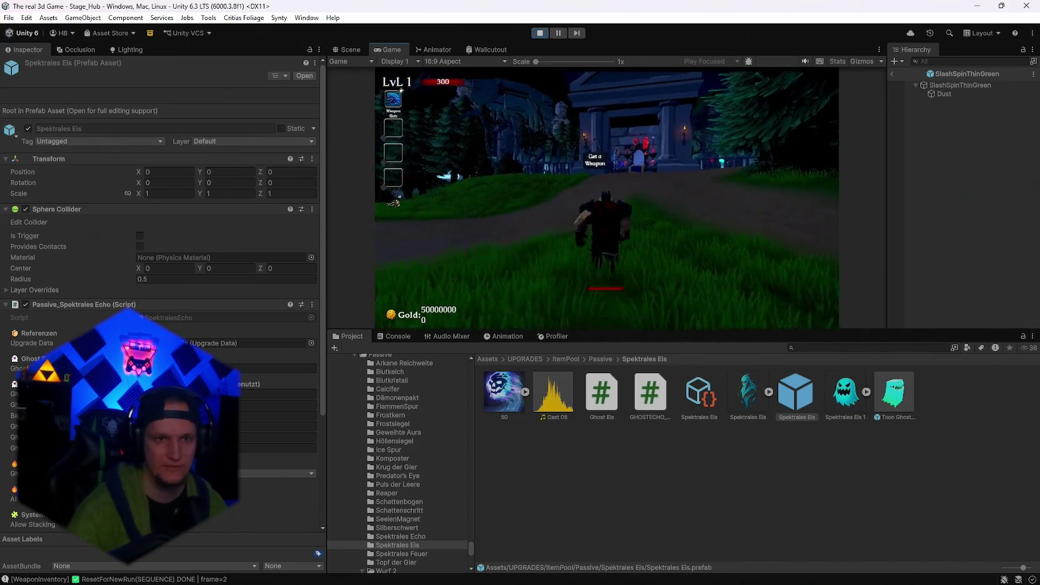
{"action": "key", "text": "w"}
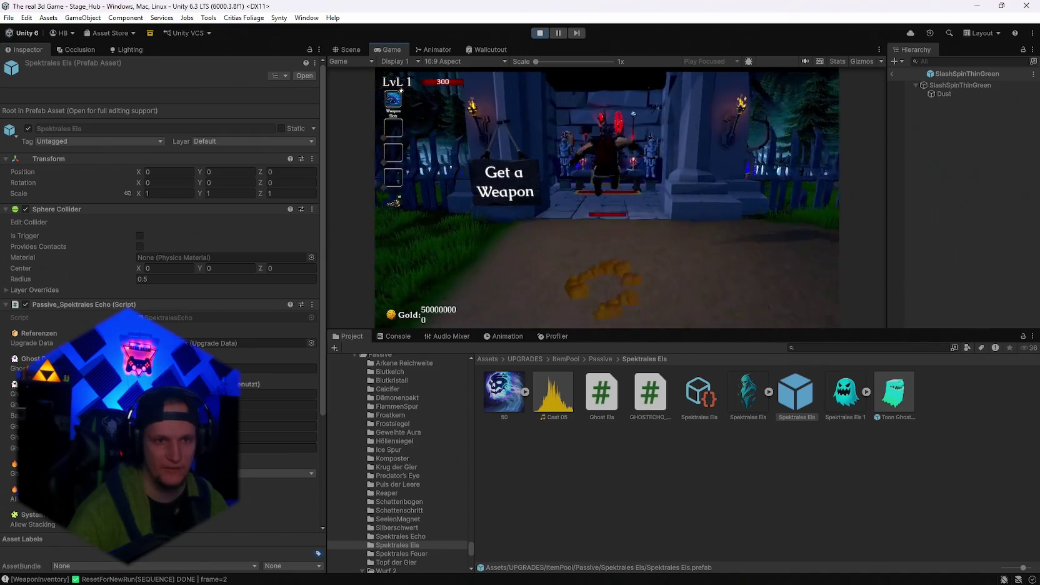
{"action": "key", "text": "w"}
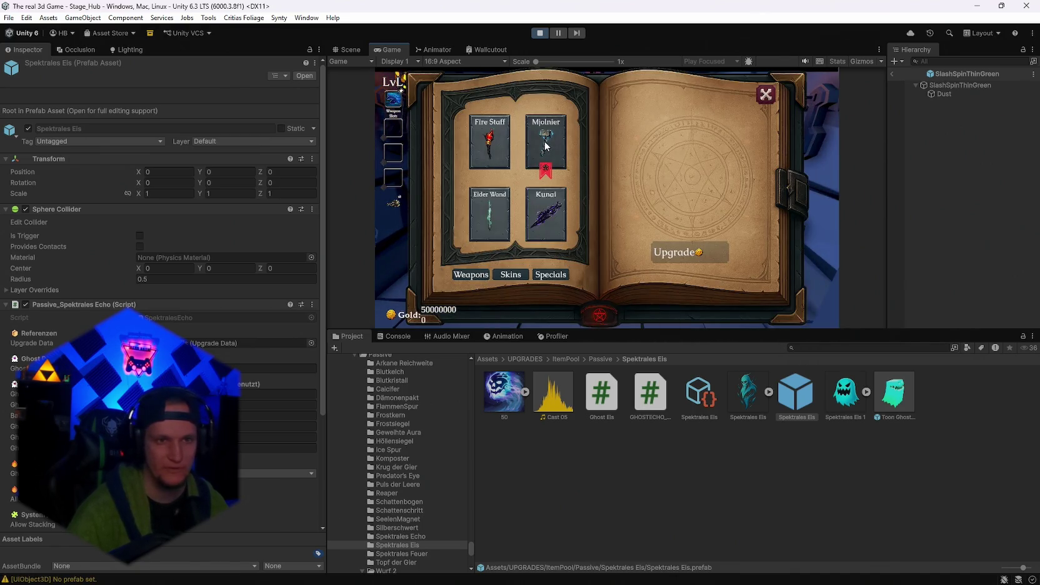
{"action": "left_click", "coordinate": [545, 145]}
{"action": "key", "text": "Escape"}
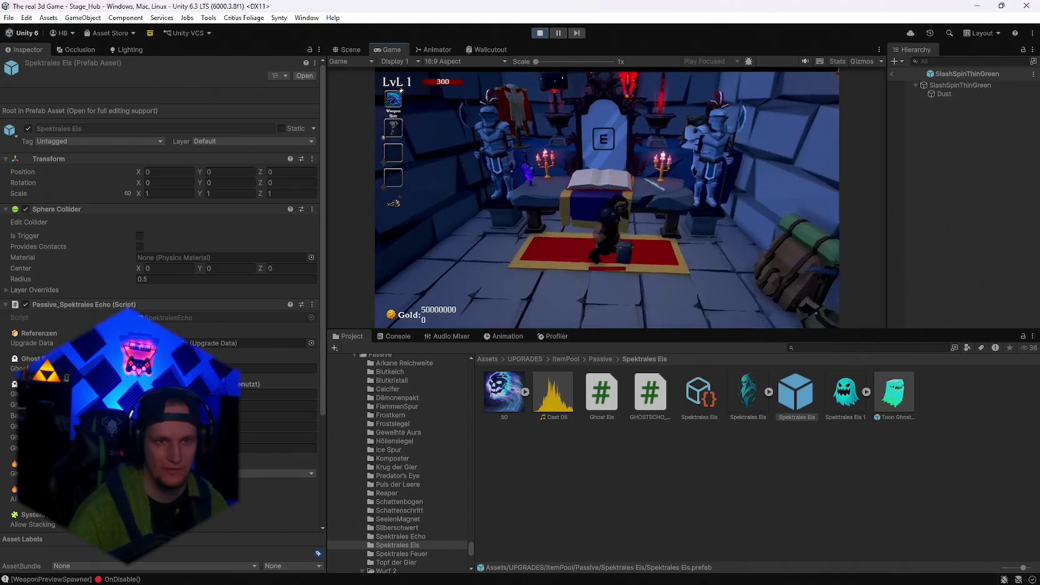
Take the ice-shard passive upgrade, then maximize the Game view and resume play.
{"action": "key", "text": "s"}
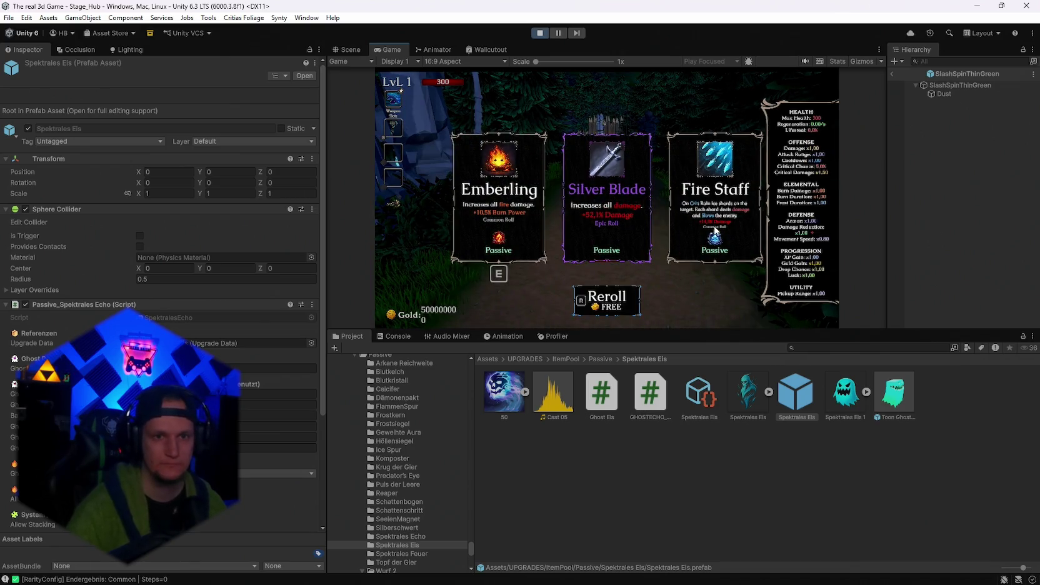
{"action": "left_click", "coordinate": [715, 231]}
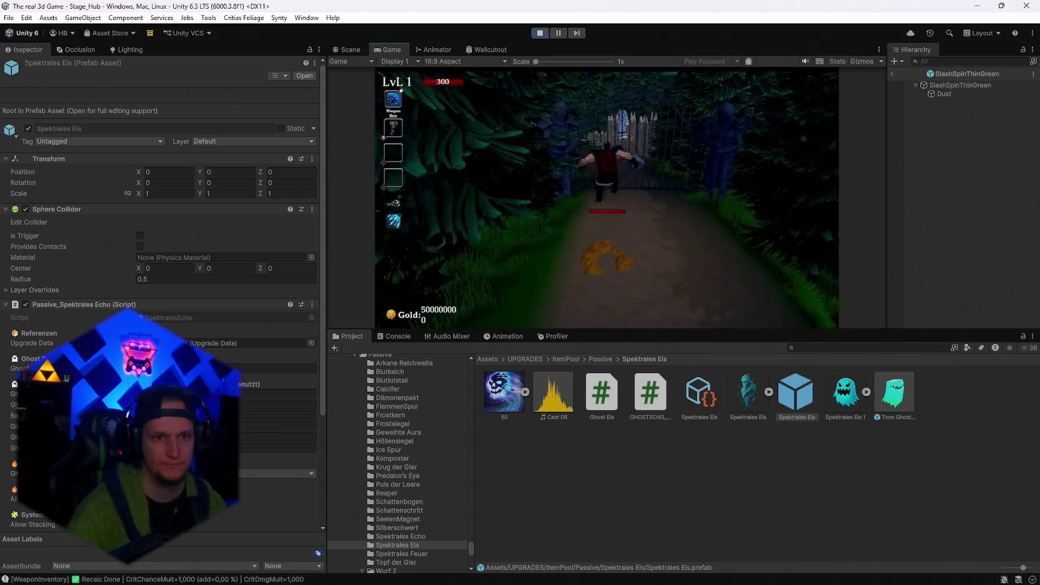
{"action": "key", "text": "Escape"}
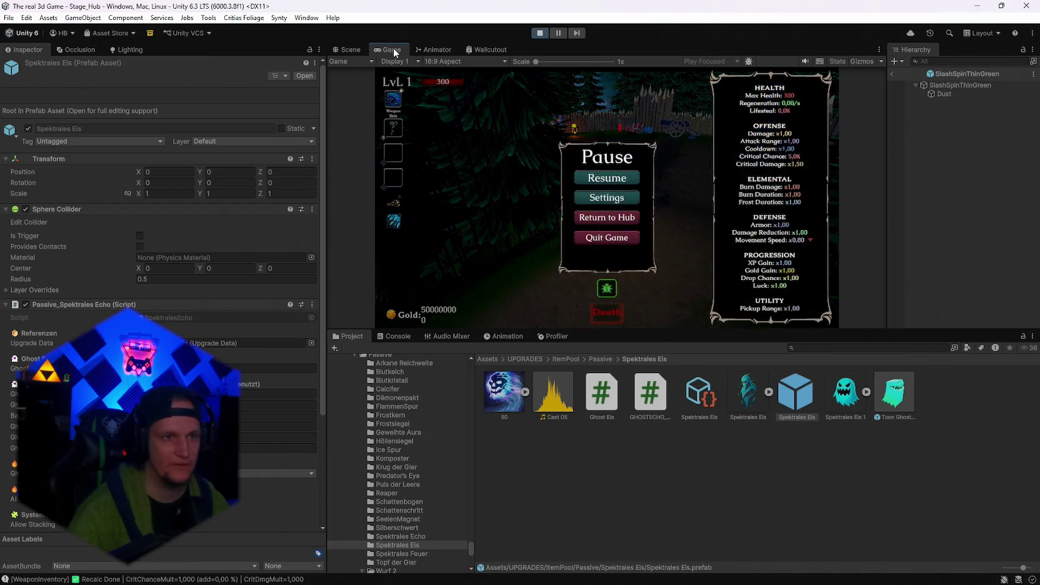
{"action": "double_click", "coordinate": [394, 52]}
{"action": "left_click", "coordinate": [506, 282]}
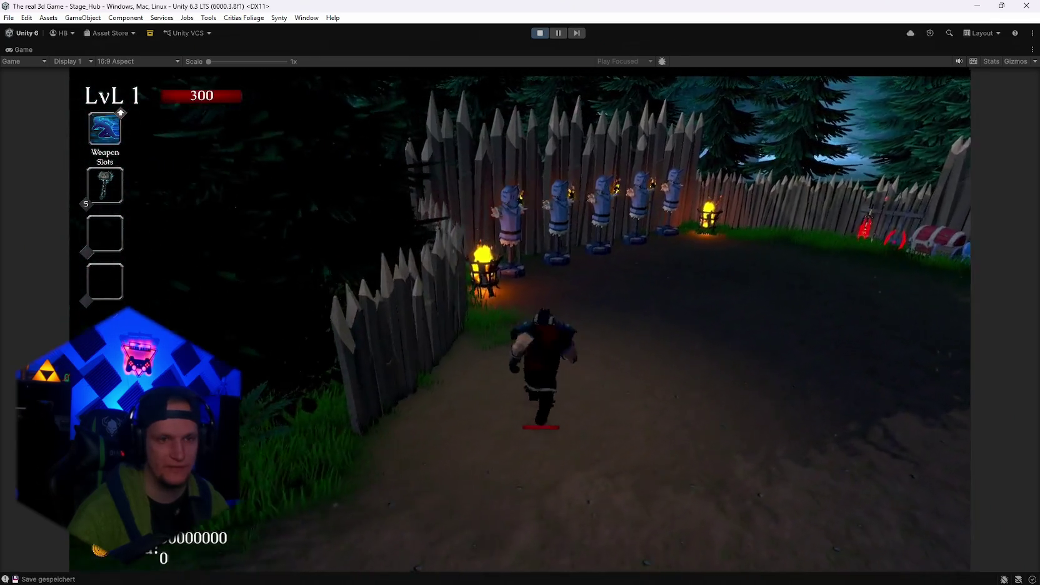
Run the character up to the training dummies, then exit Play mode with Ctrl+P.
{"action": "key", "text": "w"}
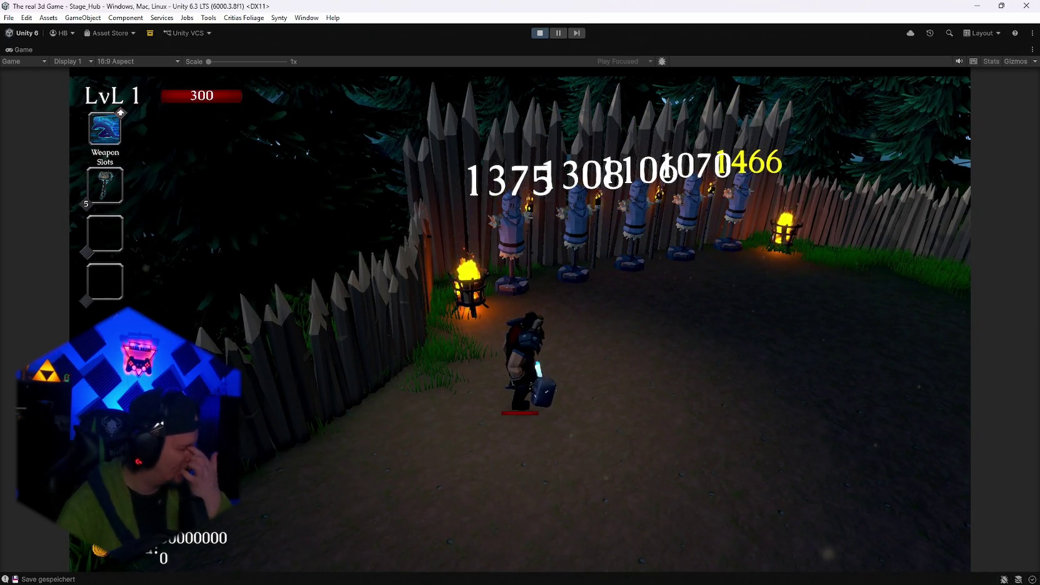
{"action": "key", "text": "ctrl+p"}
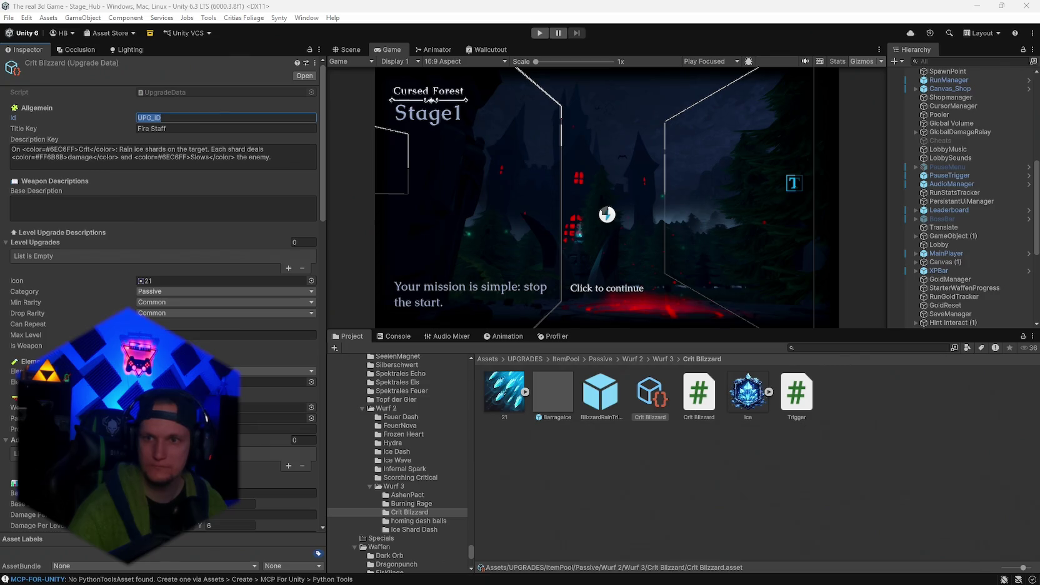
{"action": "scroll", "coordinate": [162, 250], "scroll_direction": "down", "scroll_amount": 20}
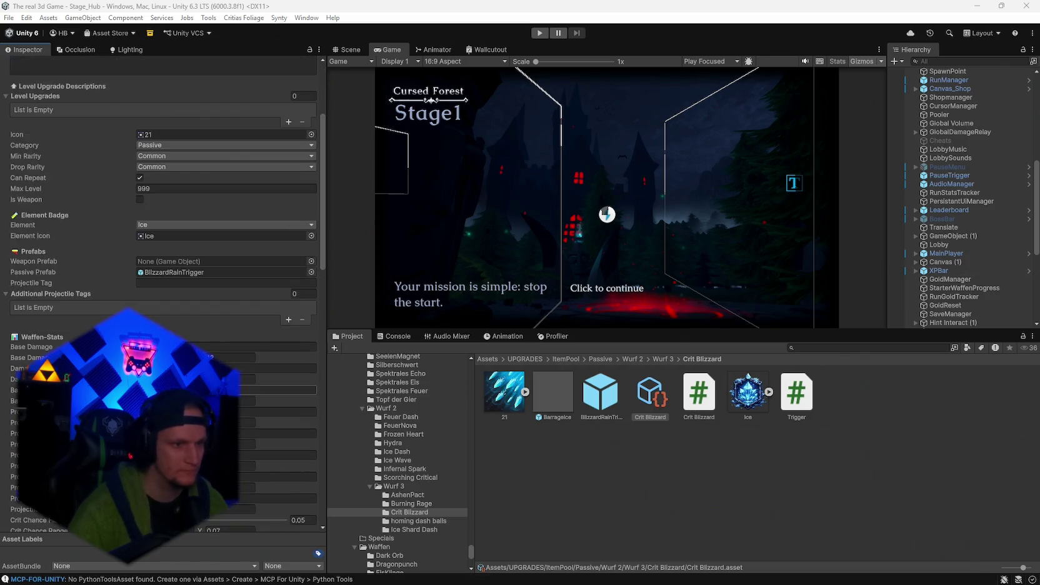
{"action": "scroll", "coordinate": [162, 250], "scroll_direction": "up", "scroll_amount": 15}
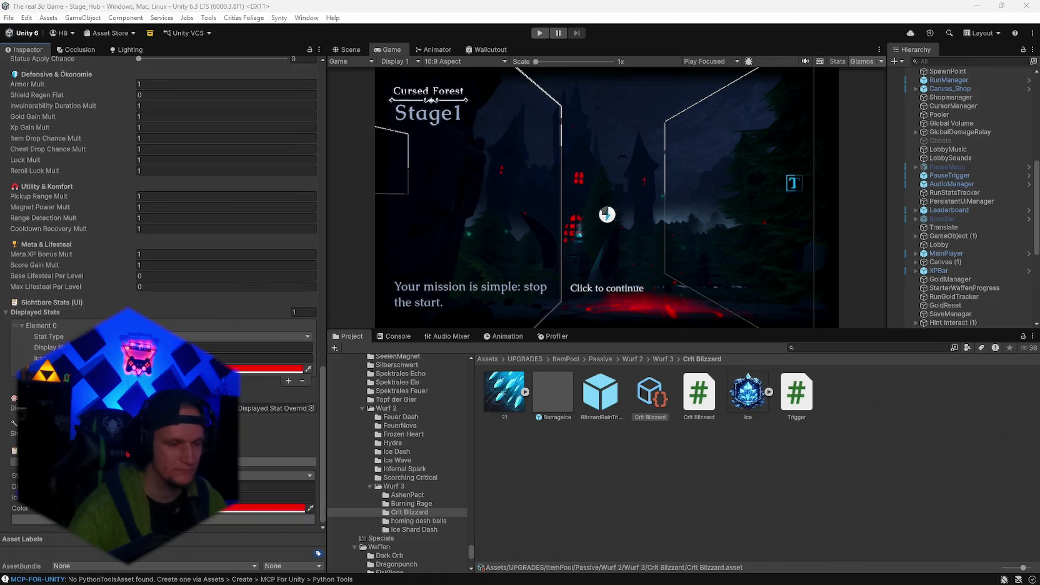
{"action": "scroll", "coordinate": [162, 250], "scroll_direction": "up", "scroll_amount": 5}
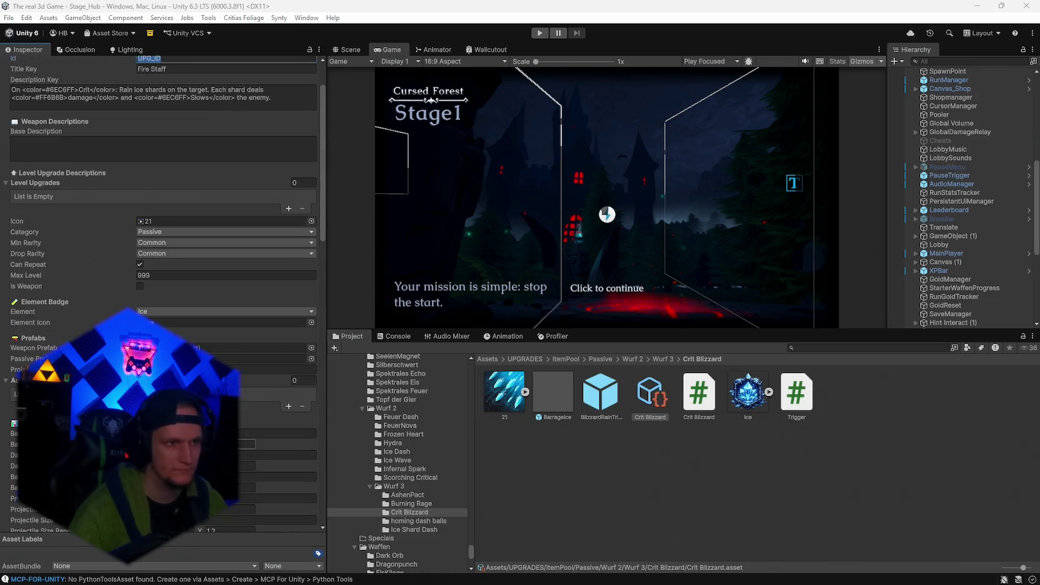
{"action": "scroll", "coordinate": [162, 250], "scroll_direction": "up", "scroll_amount": 2}
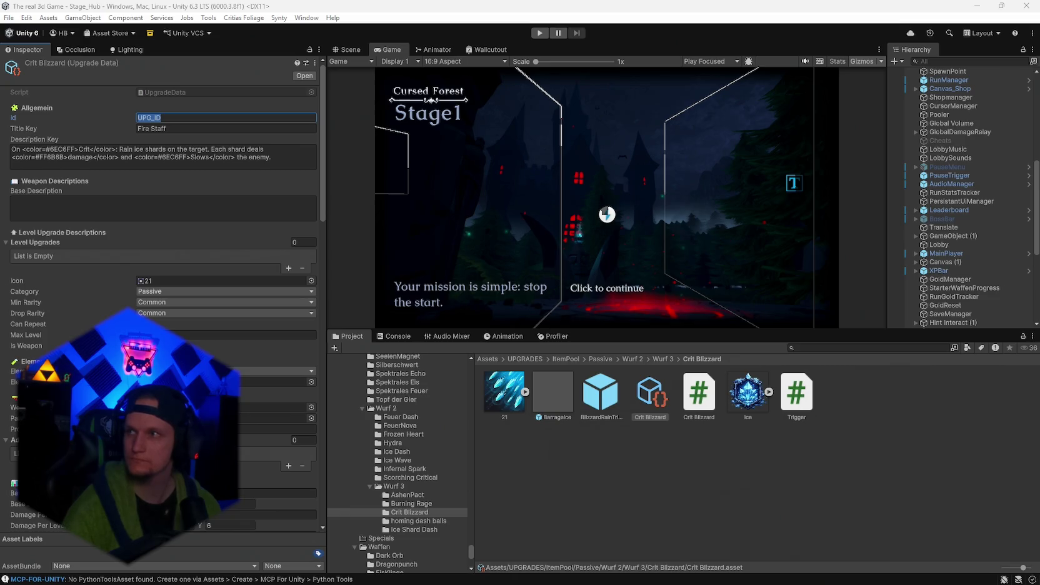
{"action": "mouse_move", "coordinate": [725, 581]}
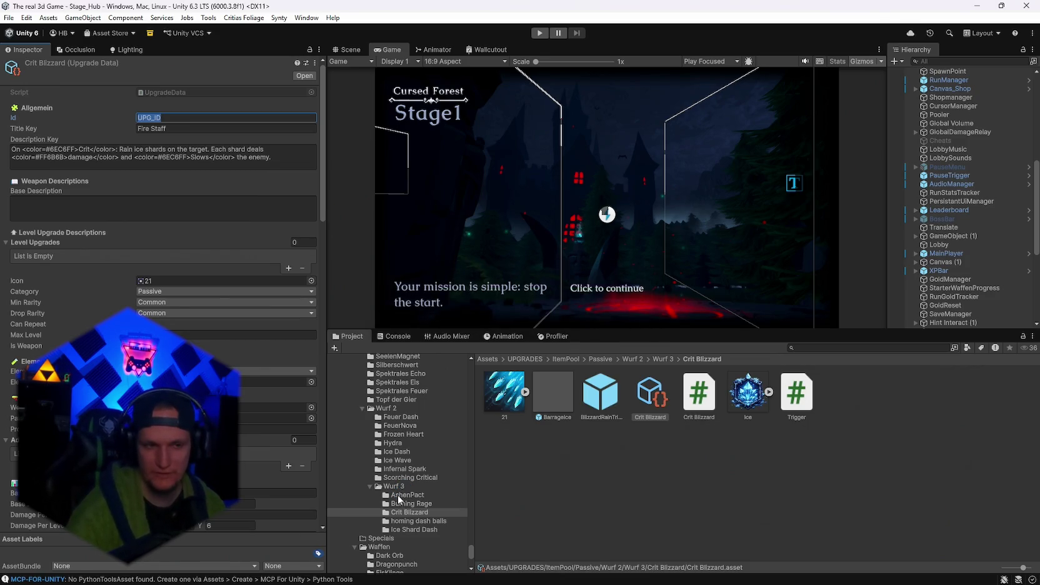
Open the Waffen > IceTornado folder and show the Ice Tornado script's code in the Inspector.
{"action": "scroll", "coordinate": [412, 485], "scroll_direction": "up", "scroll_amount": 5}
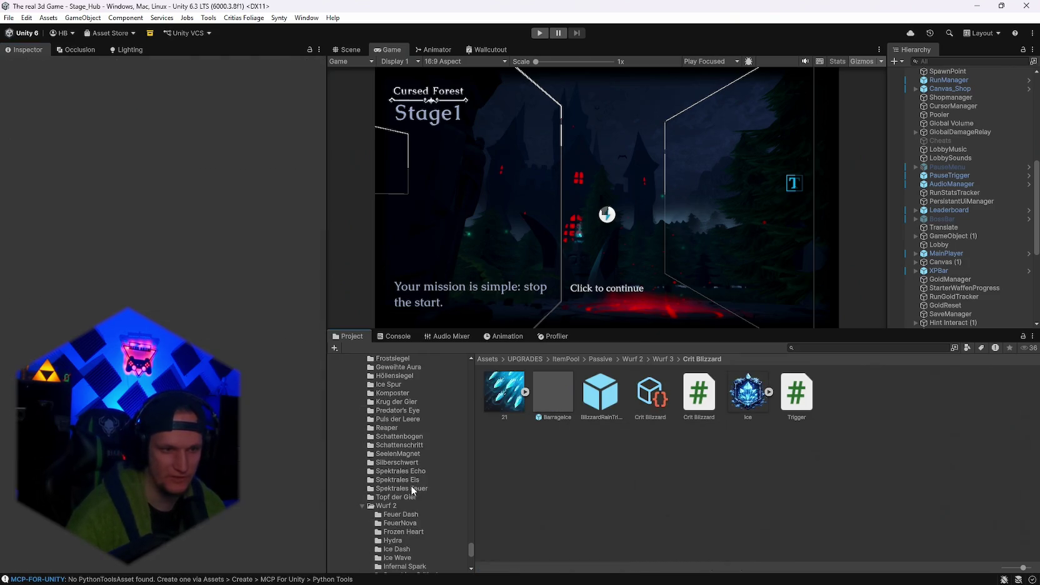
{"action": "scroll", "coordinate": [406, 519], "scroll_direction": "down", "scroll_amount": 3}
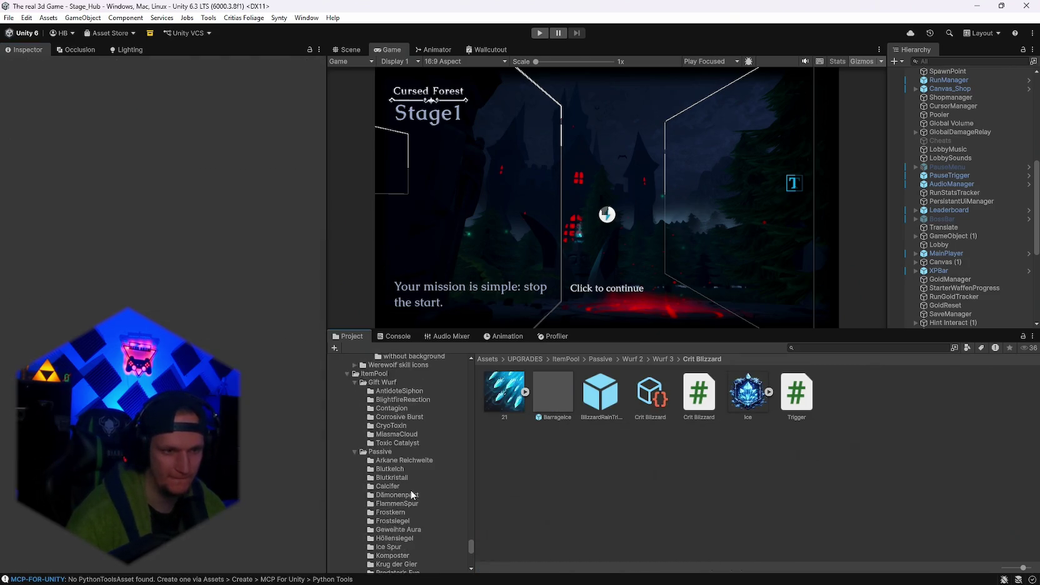
{"action": "scroll", "coordinate": [425, 500], "scroll_direction": "down", "scroll_amount": 6}
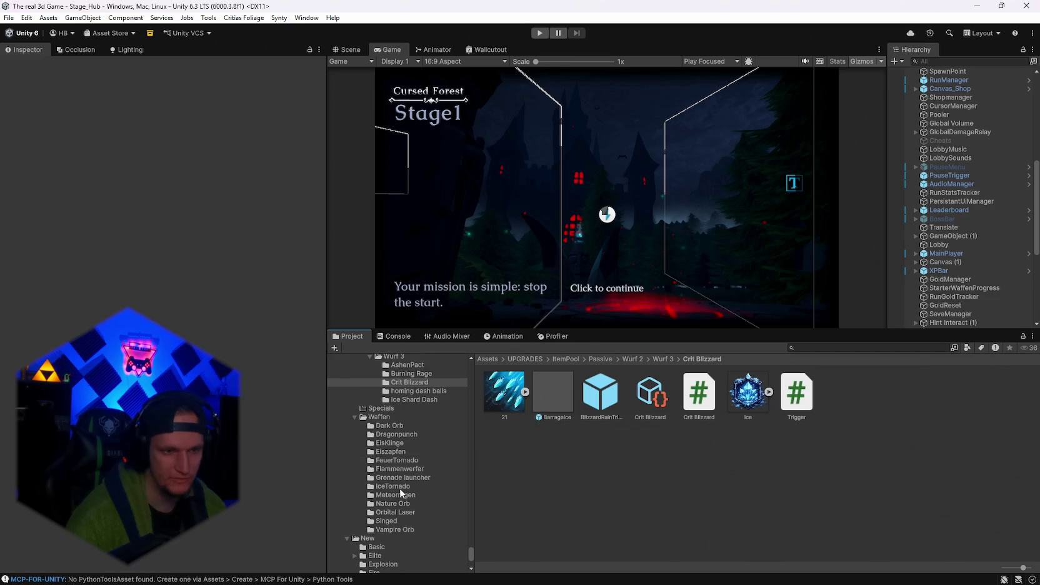
{"action": "left_click", "coordinate": [400, 486]}
{"action": "left_click", "coordinate": [655, 400]}
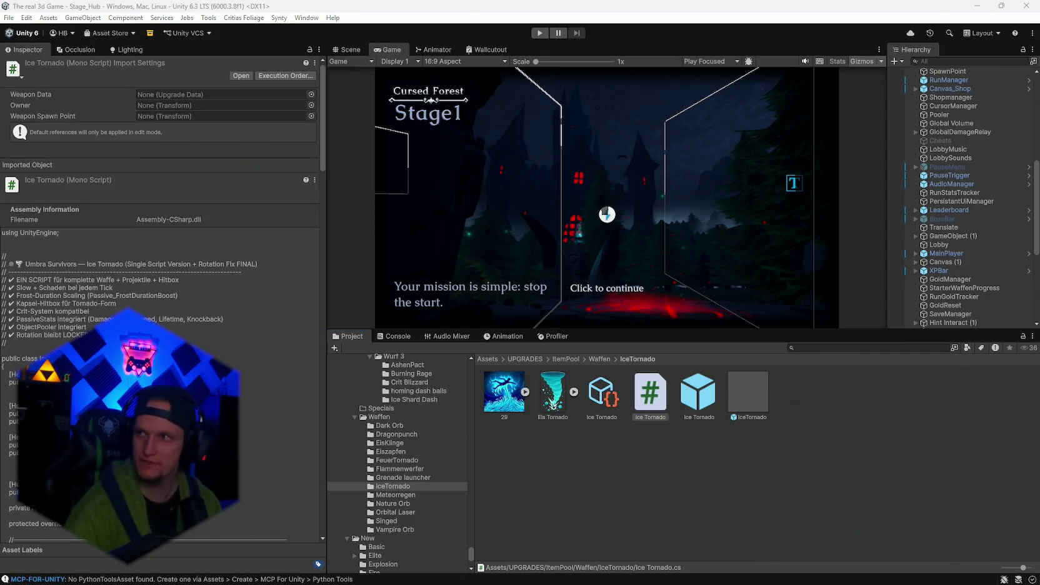
{"action": "key", "text": "alt+Tab"}
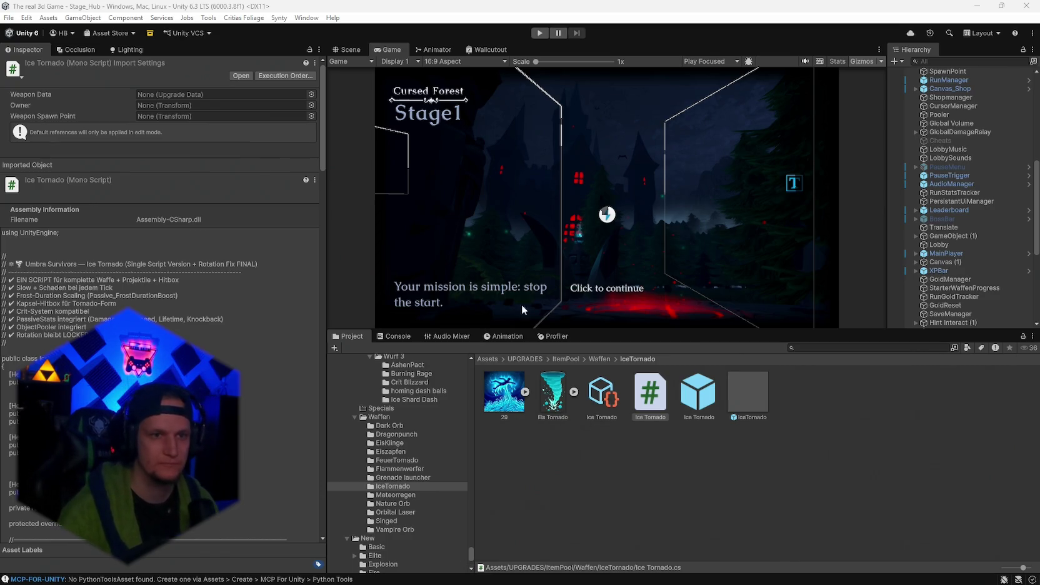
Save the scene and the project from the File menu, then enter Play mode.
{"action": "left_click", "coordinate": [9, 18]}
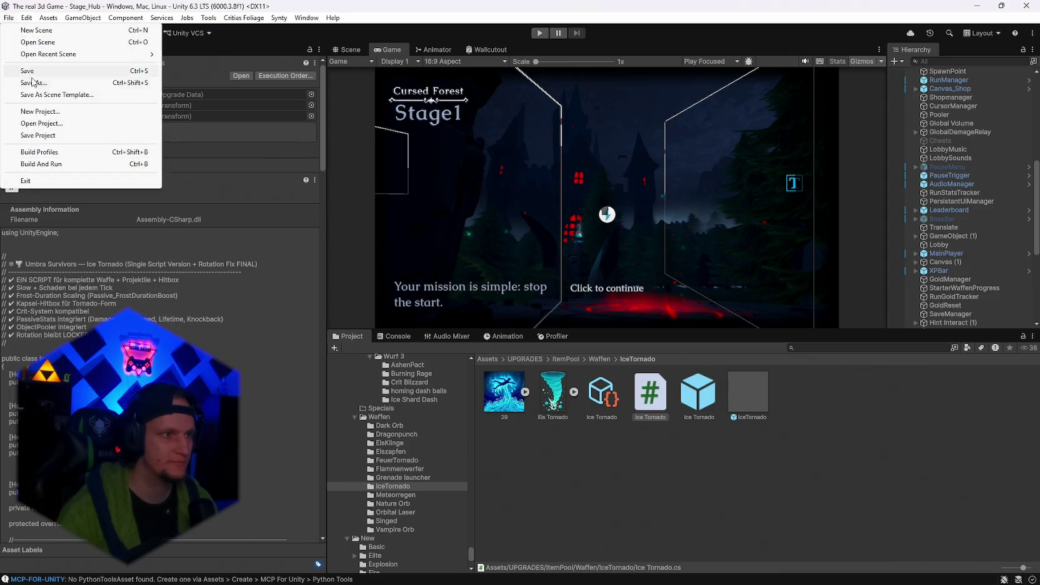
{"action": "left_click", "coordinate": [32, 72]}
{"action": "left_click", "coordinate": [8, 20]}
{"action": "left_click", "coordinate": [37, 133]}
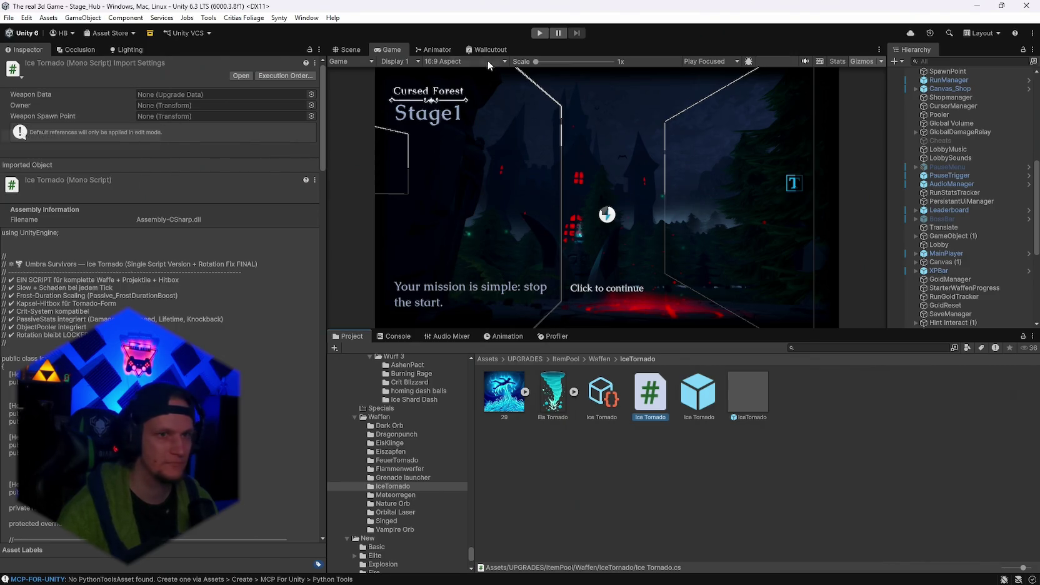
{"action": "left_click", "coordinate": [540, 32]}
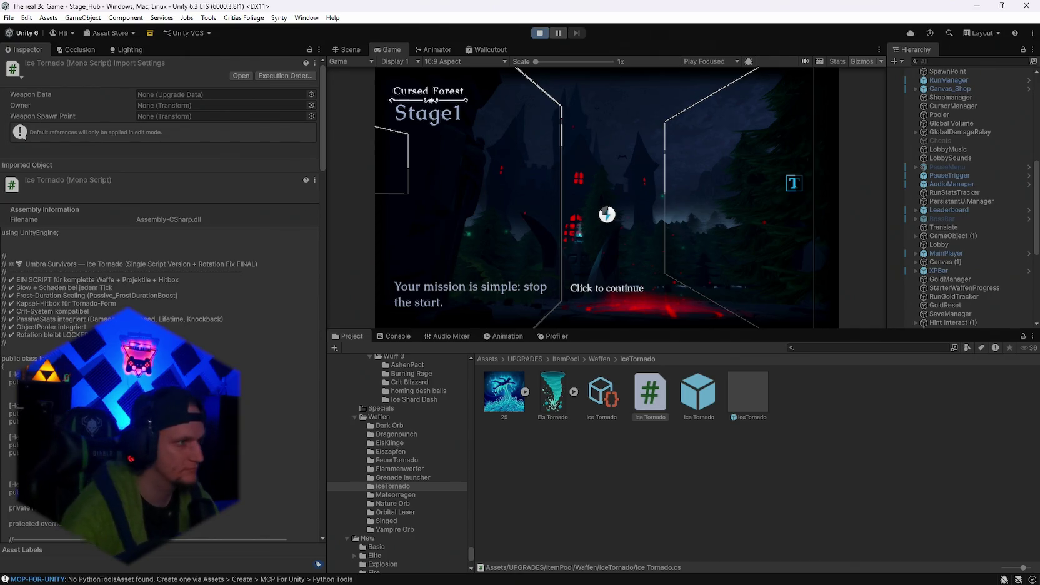
Enter the hub, run to the Get a Weapon building and reroll the upgrade cards three times.
{"action": "left_click", "coordinate": [607, 215]}
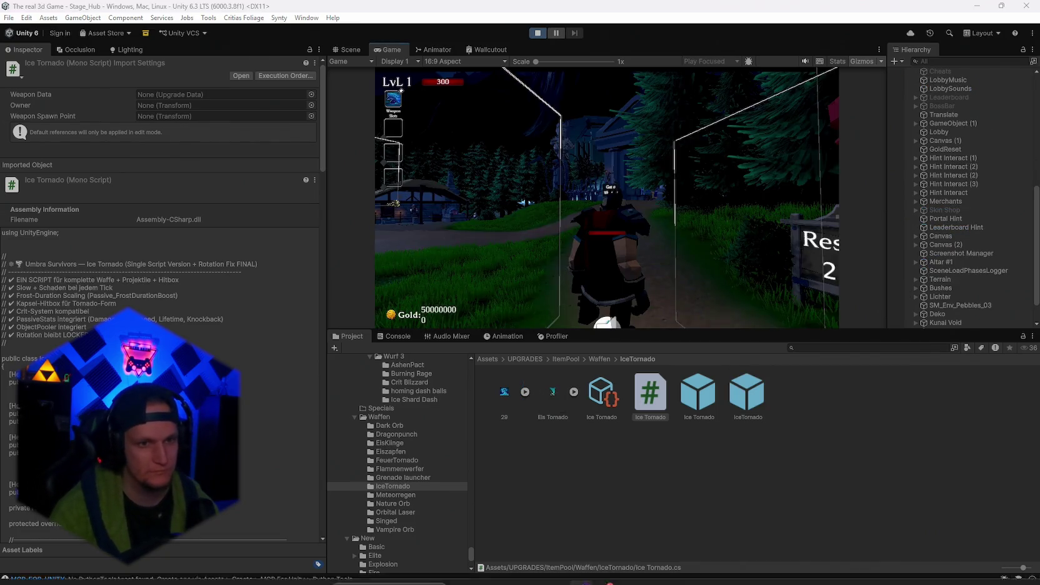
{"action": "key", "text": "w"}
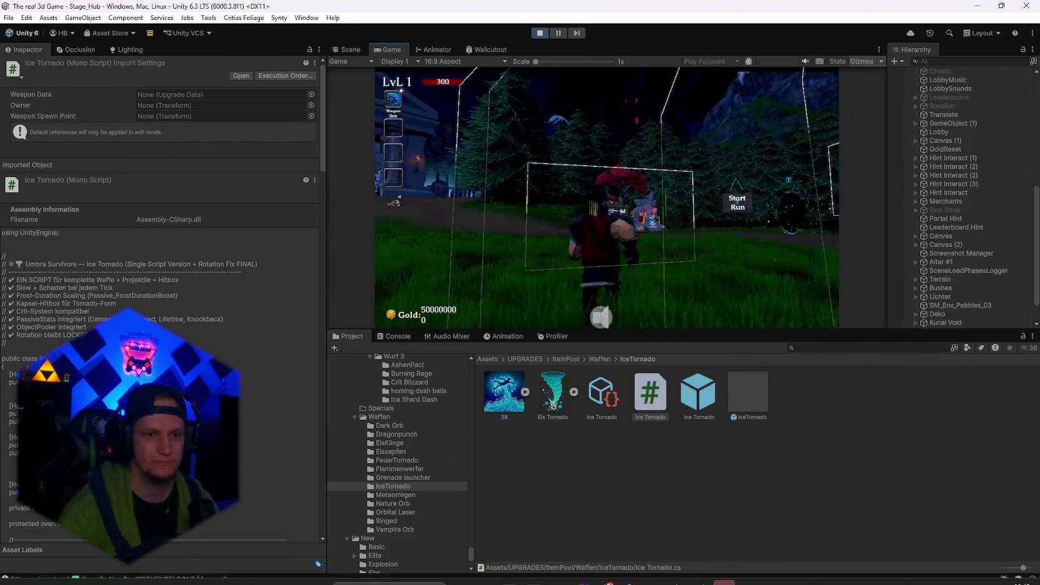
{"action": "key", "text": "w"}
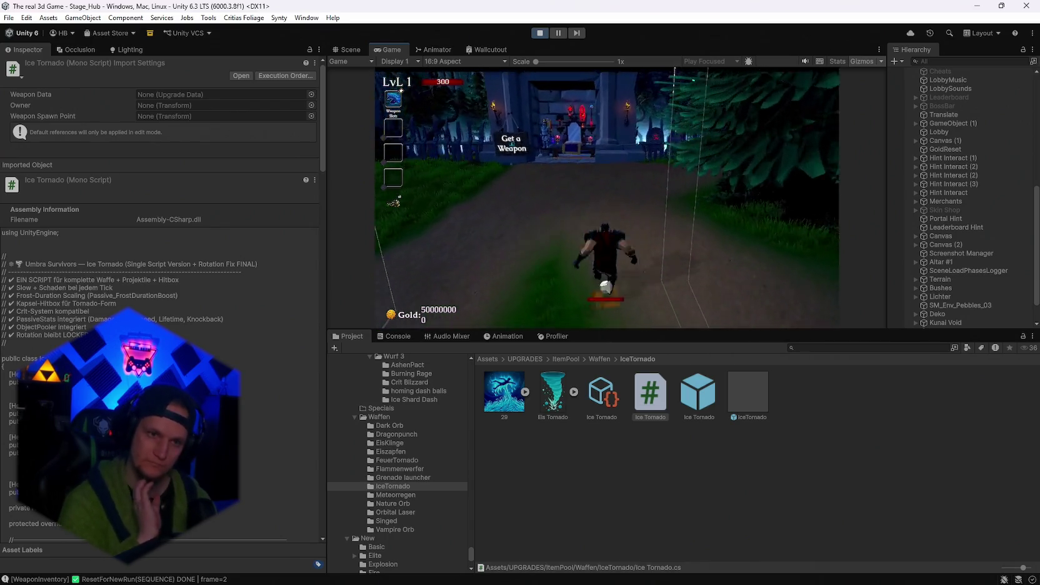
{"action": "key", "text": "e"}
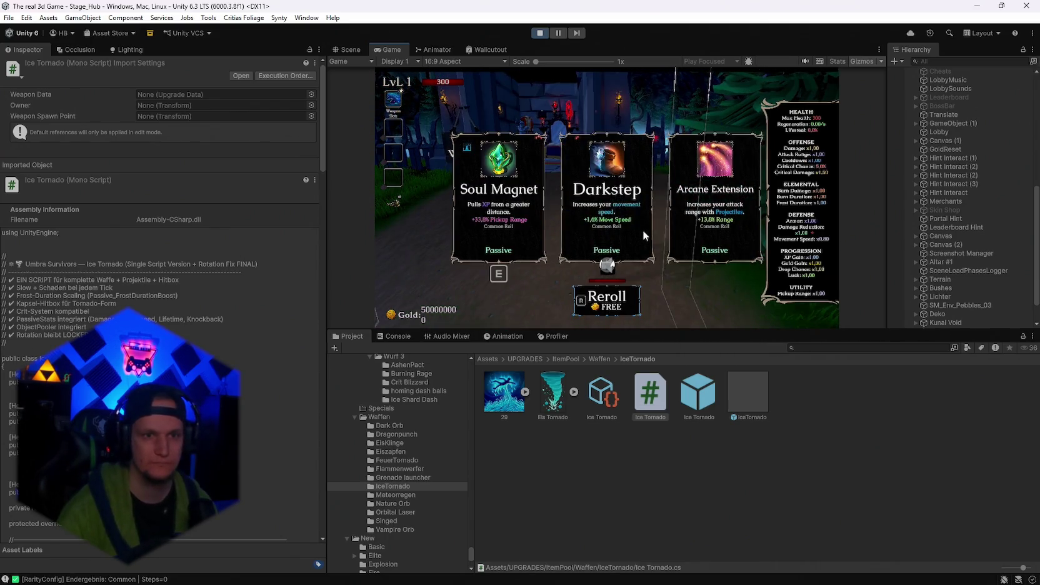
{"action": "key", "text": "r"}
{"action": "left_click", "coordinate": [616, 246]}
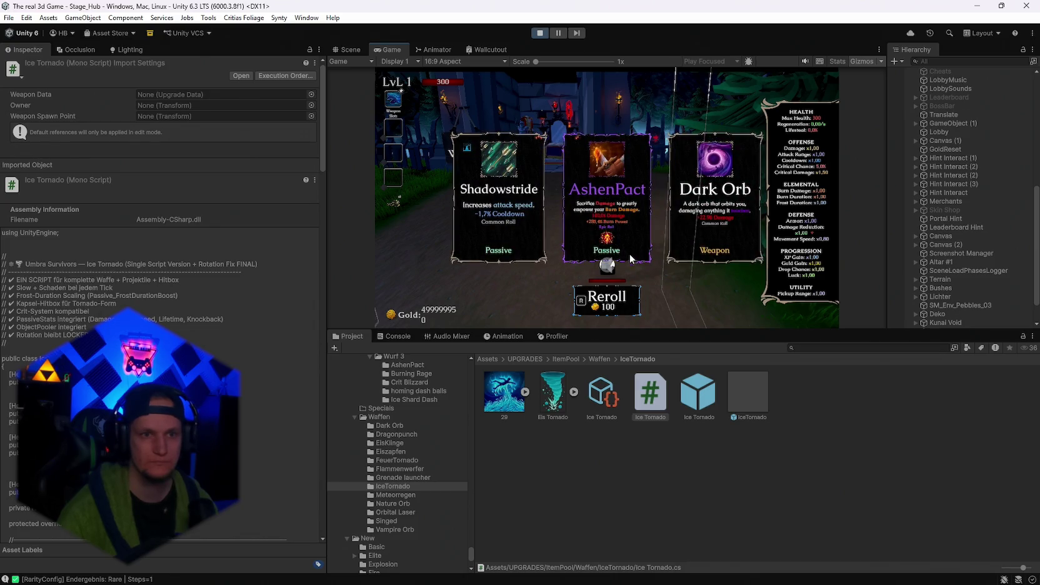
{"action": "key", "text": "r"}
{"action": "key", "text": "r"}
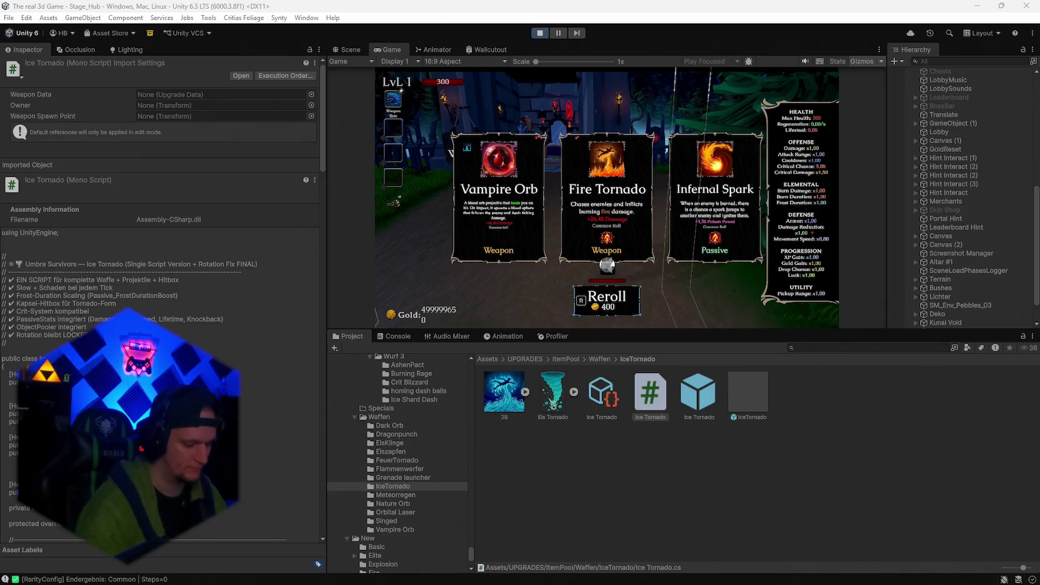
Open the weapon book, view Mjolnir's details and close it.
{"action": "key", "text": "Tab"}
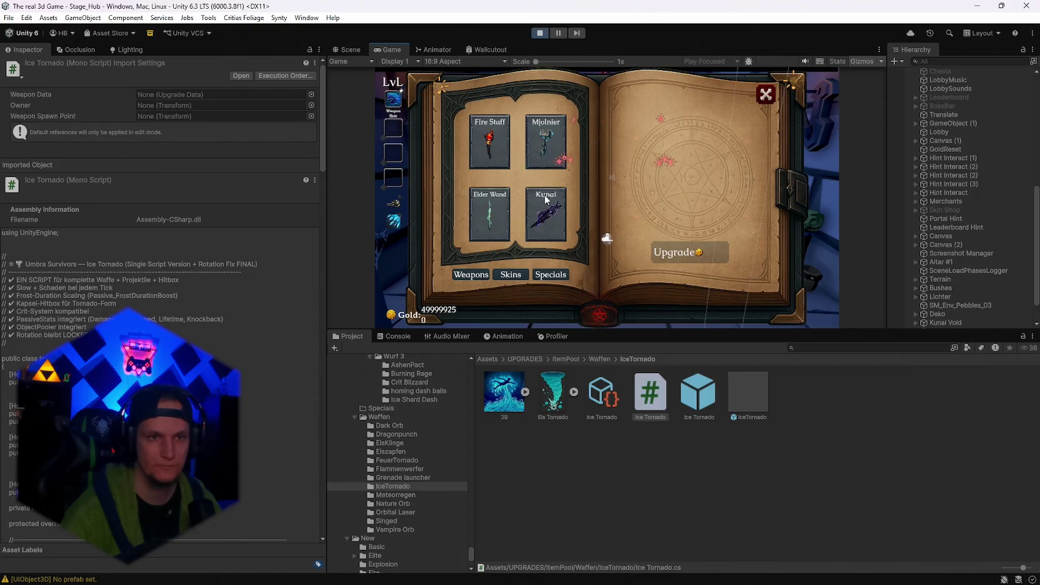
{"action": "left_click", "coordinate": [549, 148]}
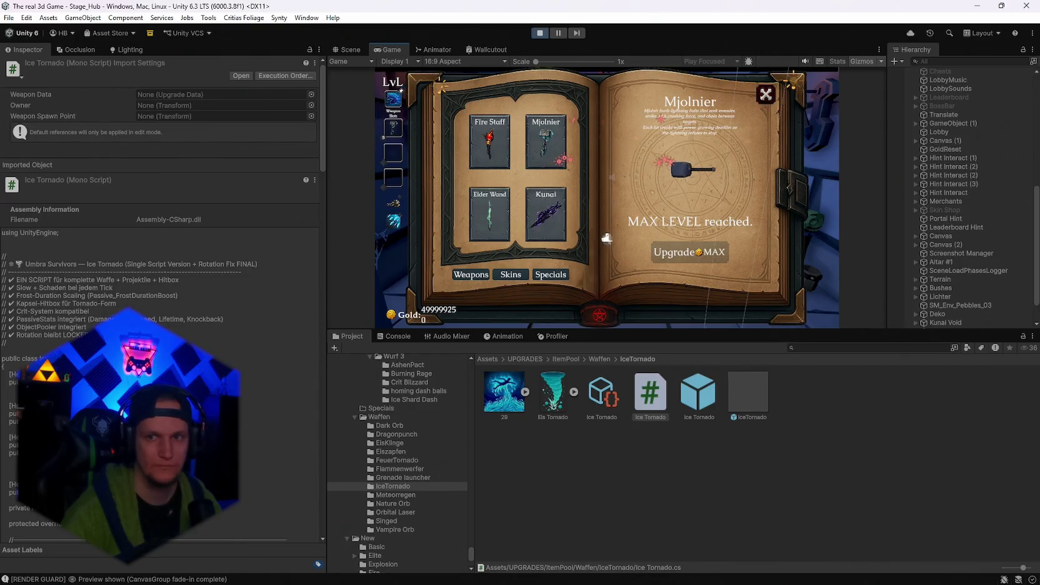
{"action": "left_click", "coordinate": [766, 94]}
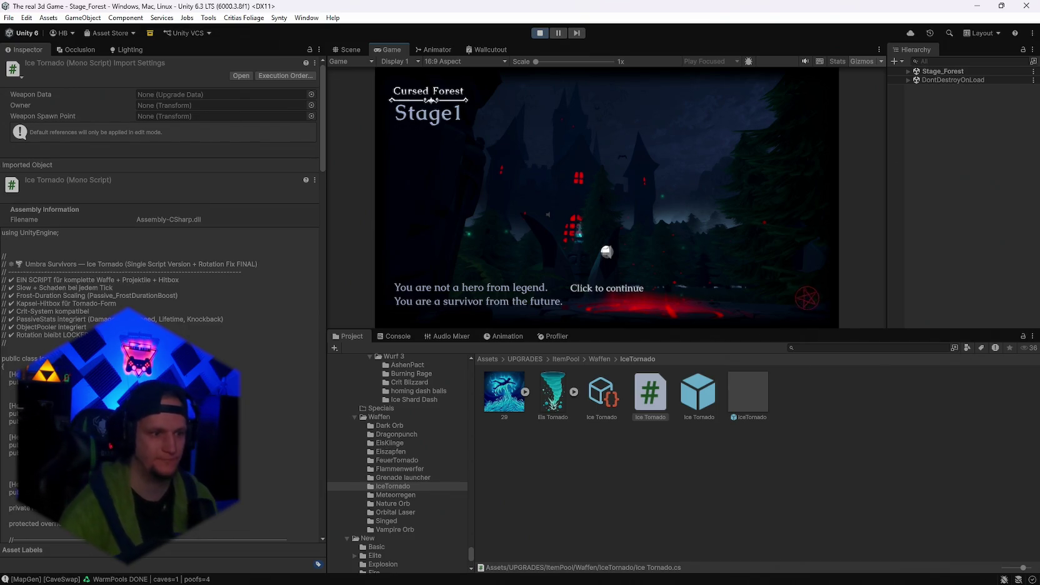
Start the forest run, pause to check stats, and maximize the Game view before resuming.
{"action": "left_click", "coordinate": [606, 251]}
{"action": "key", "text": "Escape"}
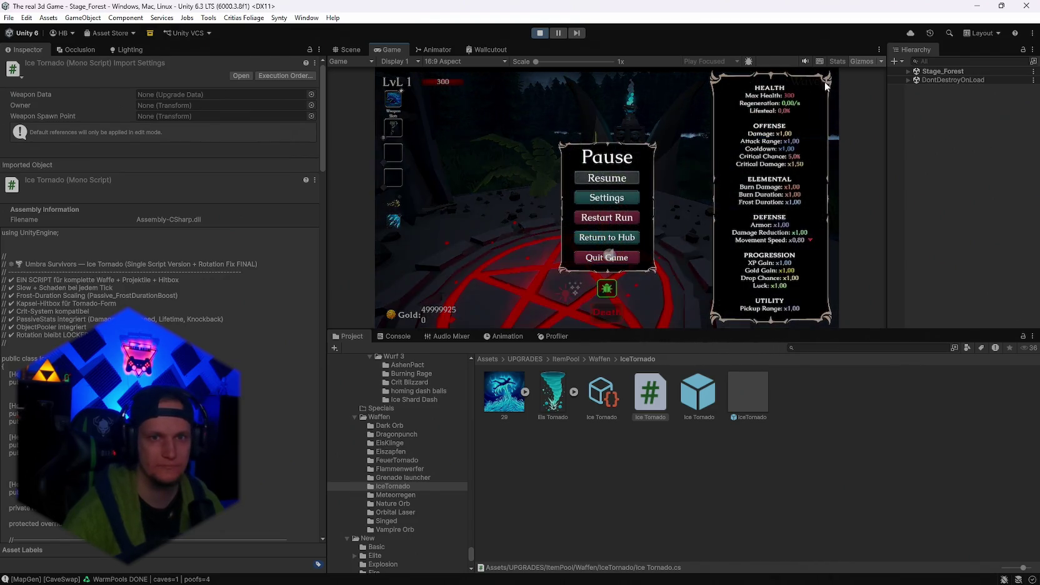
{"action": "left_click", "coordinate": [607, 177]}
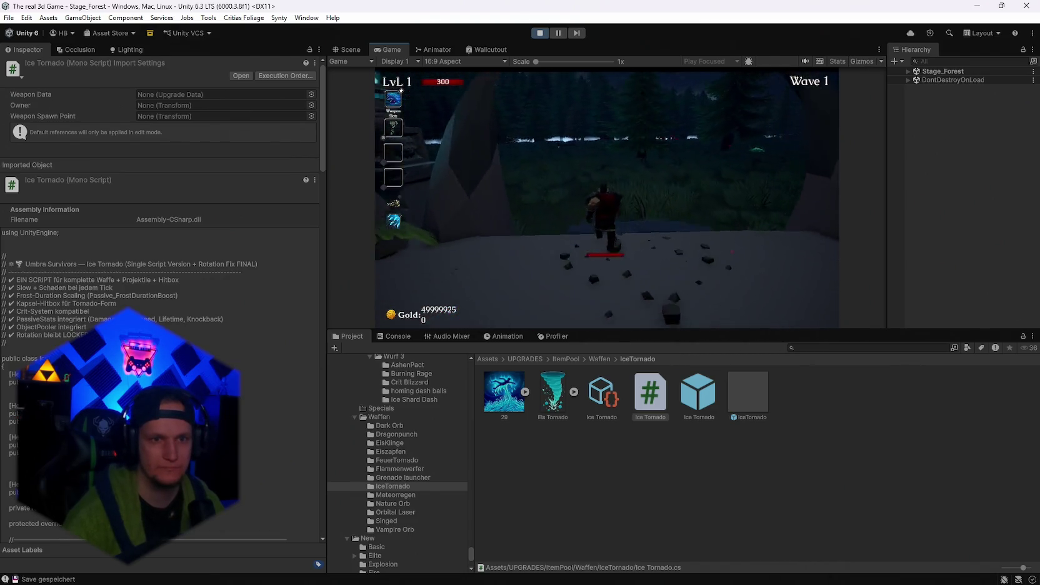
{"action": "key", "text": "Escape"}
{"action": "double_click", "coordinate": [396, 49]}
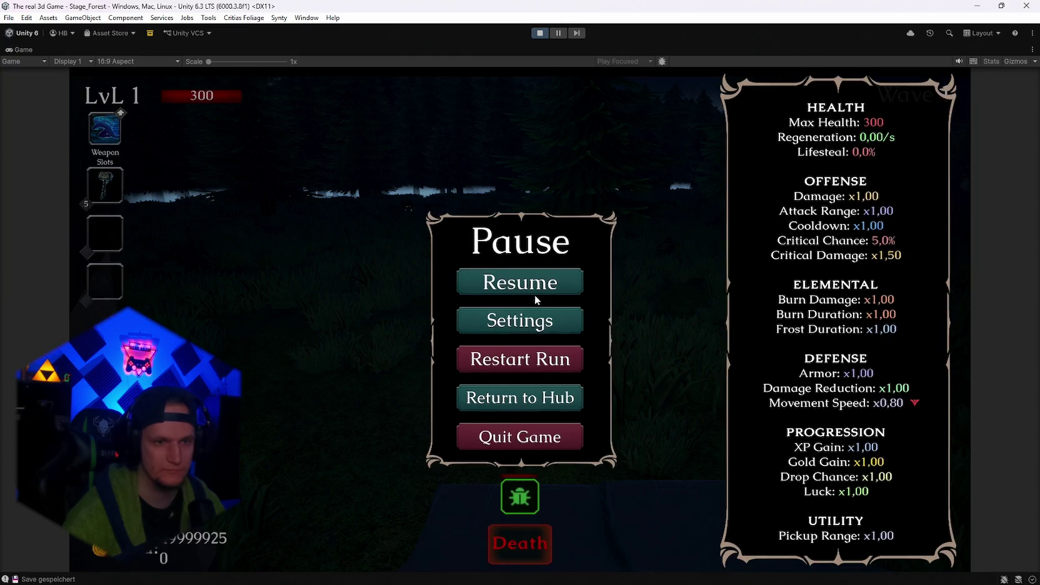
{"action": "left_click", "coordinate": [528, 285]}
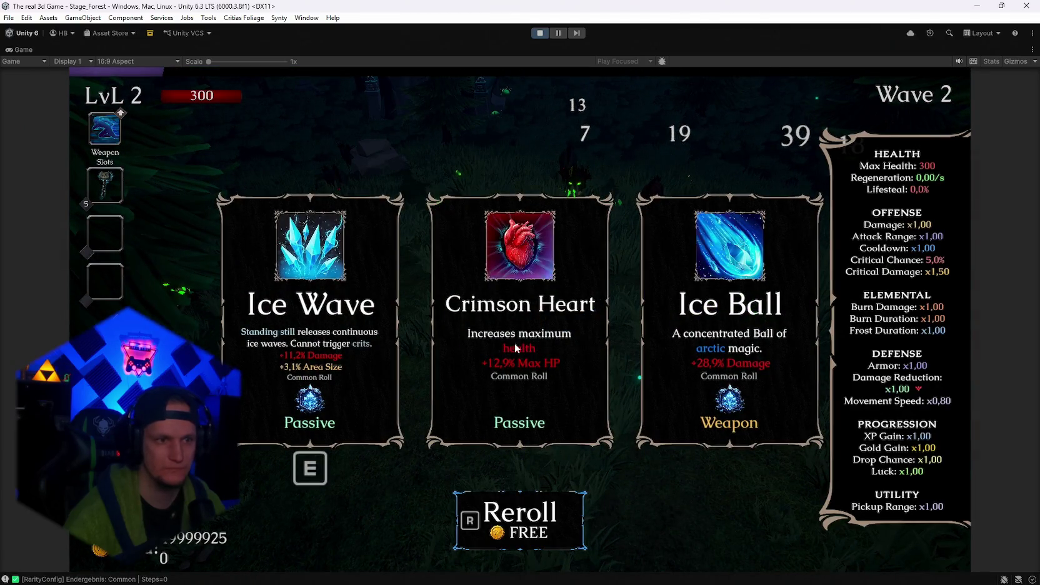
Take the Ice Ball, Shadowstride and Spectral Fire upgrades at the level-ups.
{"action": "left_click", "coordinate": [743, 380]}
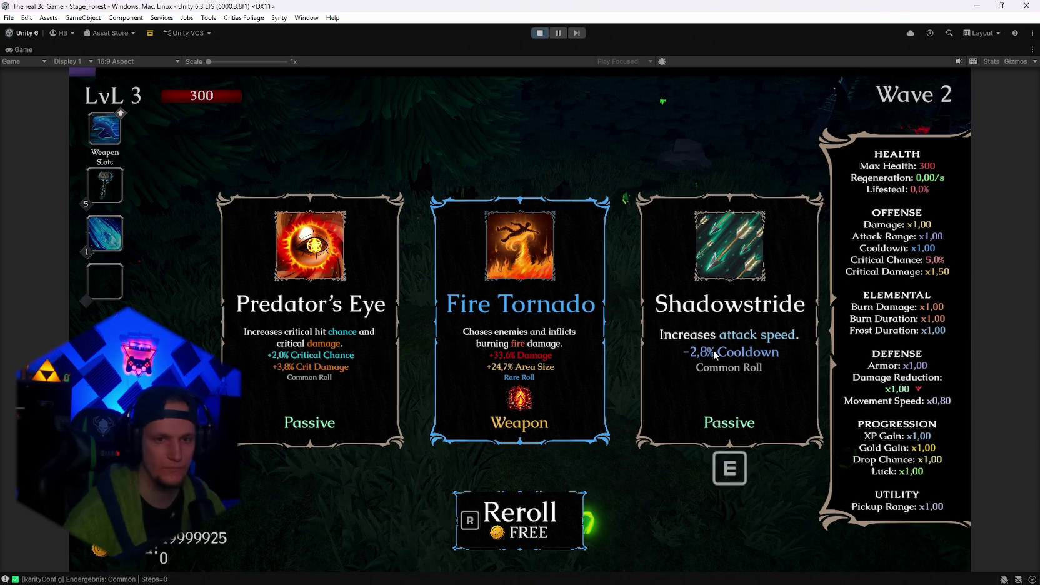
{"action": "left_click", "coordinate": [715, 355]}
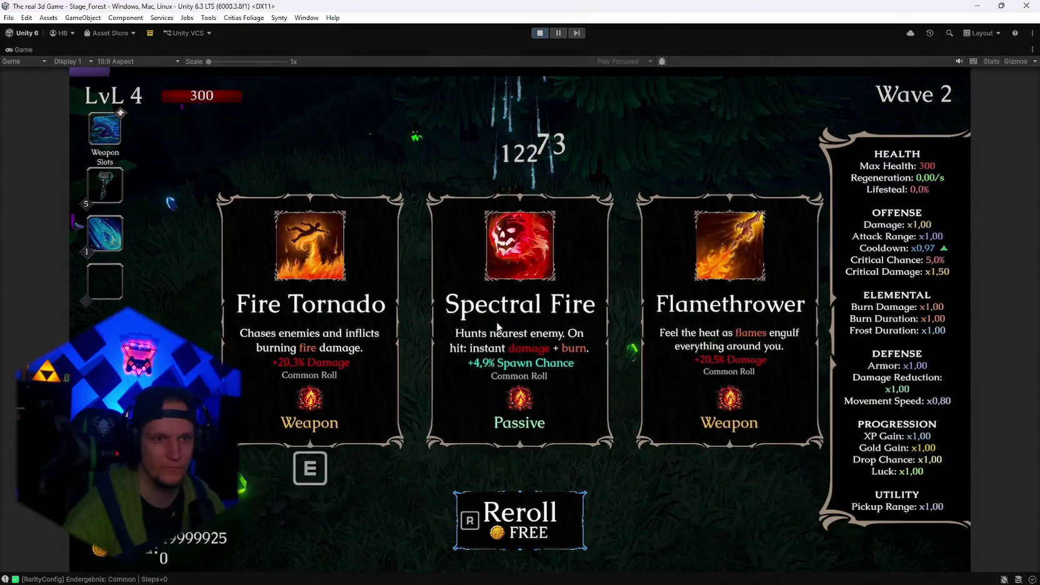
{"action": "left_click", "coordinate": [545, 338]}
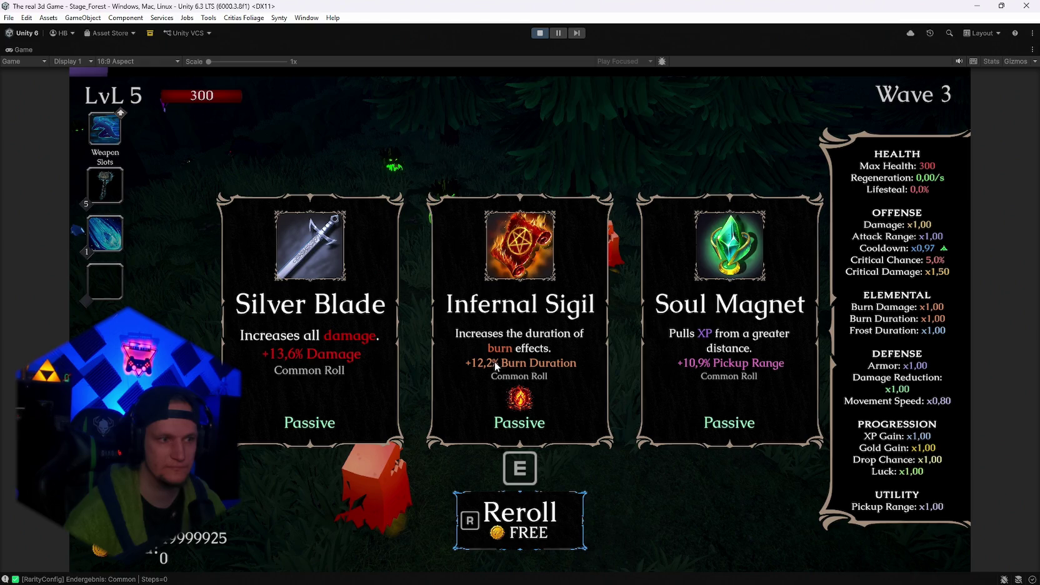
Reroll the three level-up upgrade cards four times with R.
{"action": "key", "text": "r"}
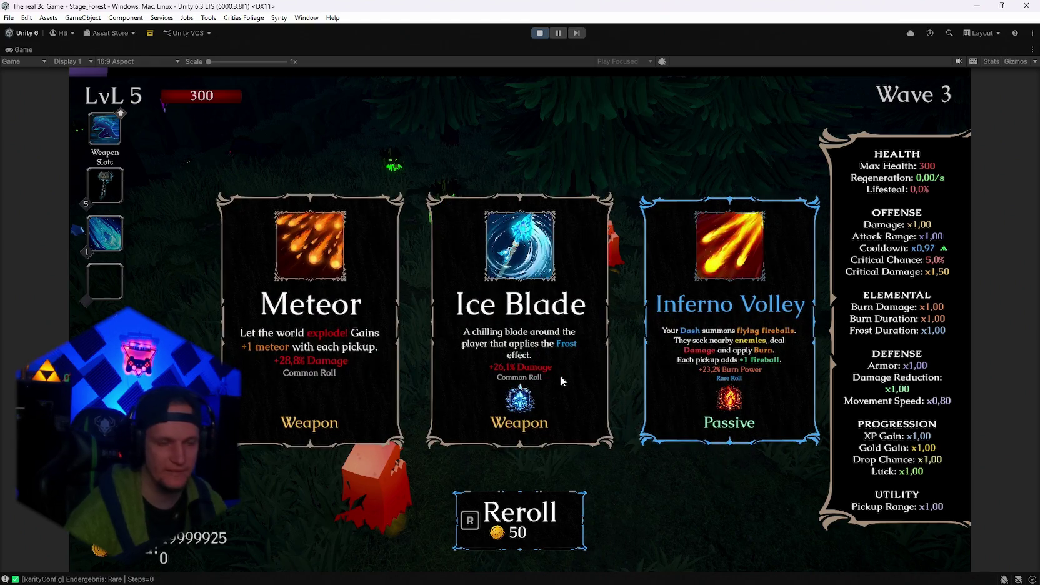
{"action": "key", "text": "r"}
{"action": "key", "text": "r"}
{"action": "key", "text": "r"}
{"action": "key", "text": "r"}
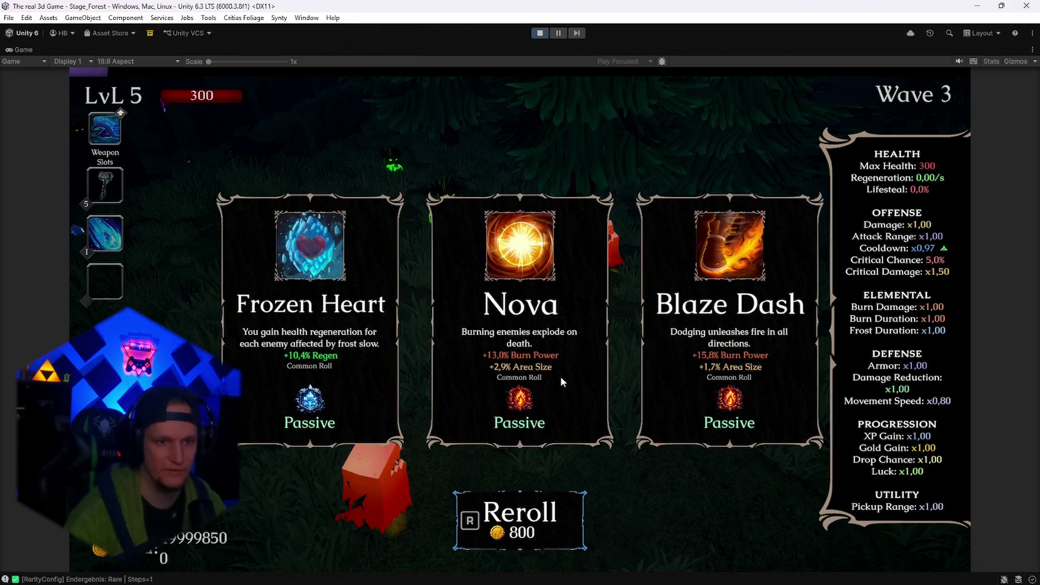
{"action": "key", "text": "r"}
{"action": "key", "text": "r"}
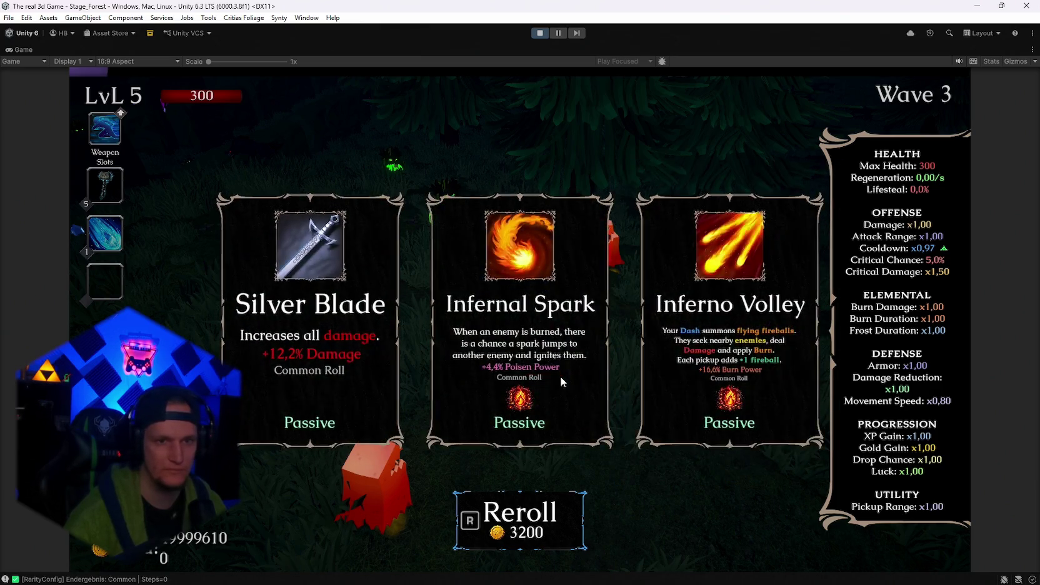
{"action": "key", "text": "r"}
{"action": "key", "text": "r"}
{"action": "key", "text": "r"}
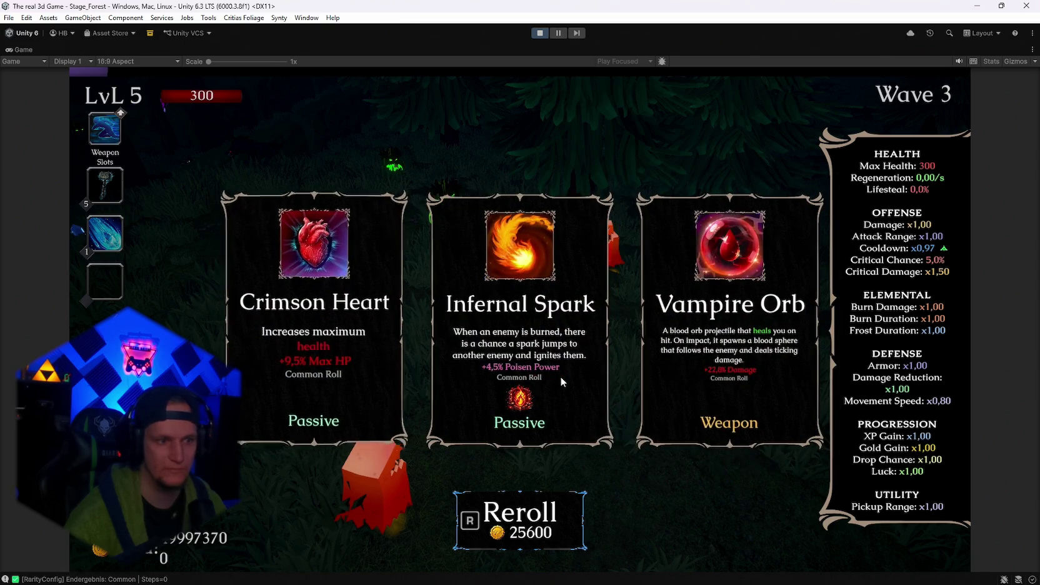
Take Spectral Ice after one more reroll, then move around with WASD collecting gems.
{"action": "key", "text": "r"}
{"action": "key", "text": "r"}
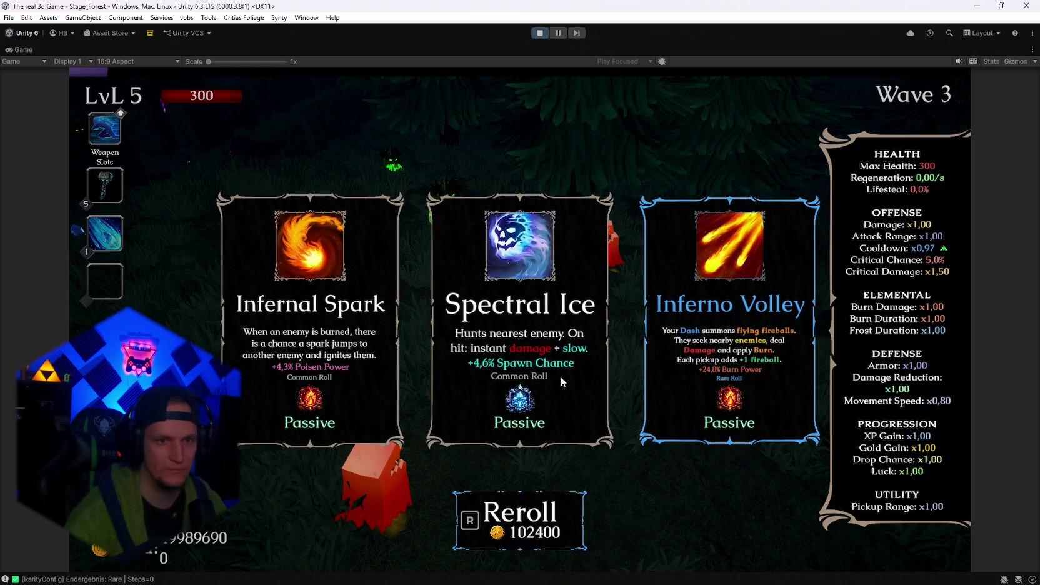
{"action": "key", "text": "e"}
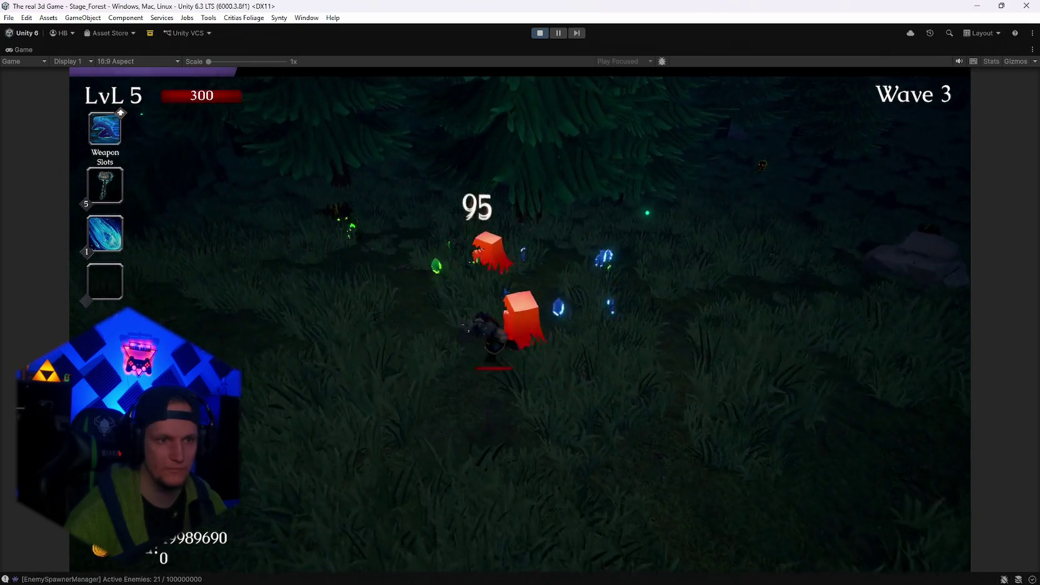
{"action": "key", "text": "a"}
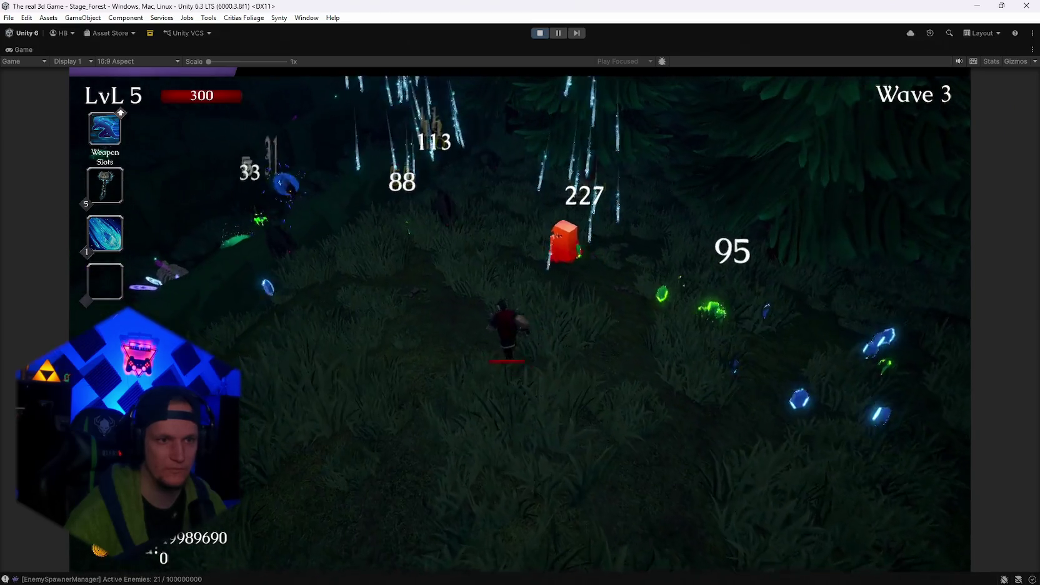
{"action": "key", "text": "a"}
{"action": "key", "text": "w"}
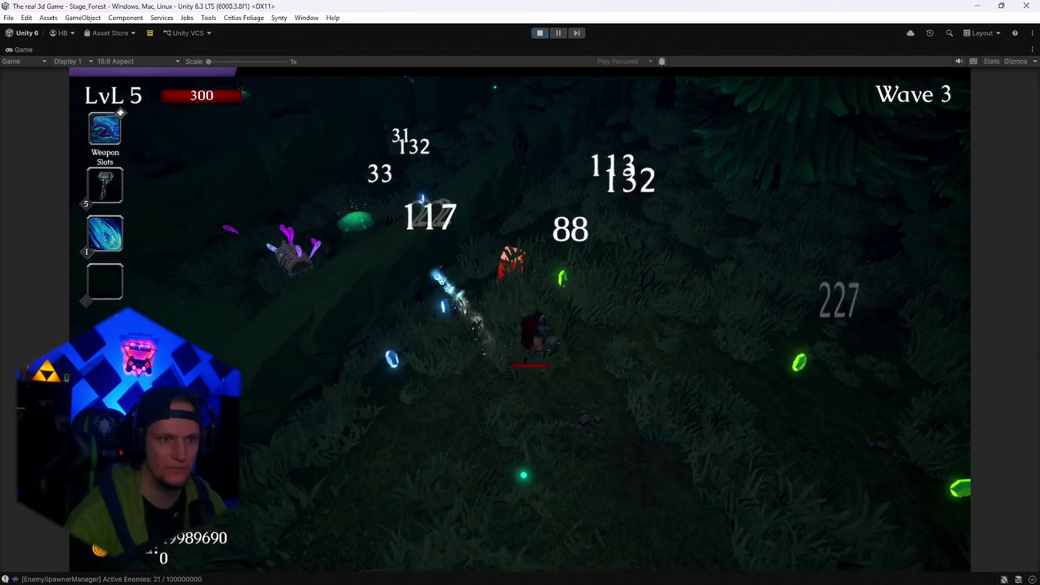
{"action": "key", "text": "w"}
{"action": "key", "text": "d"}
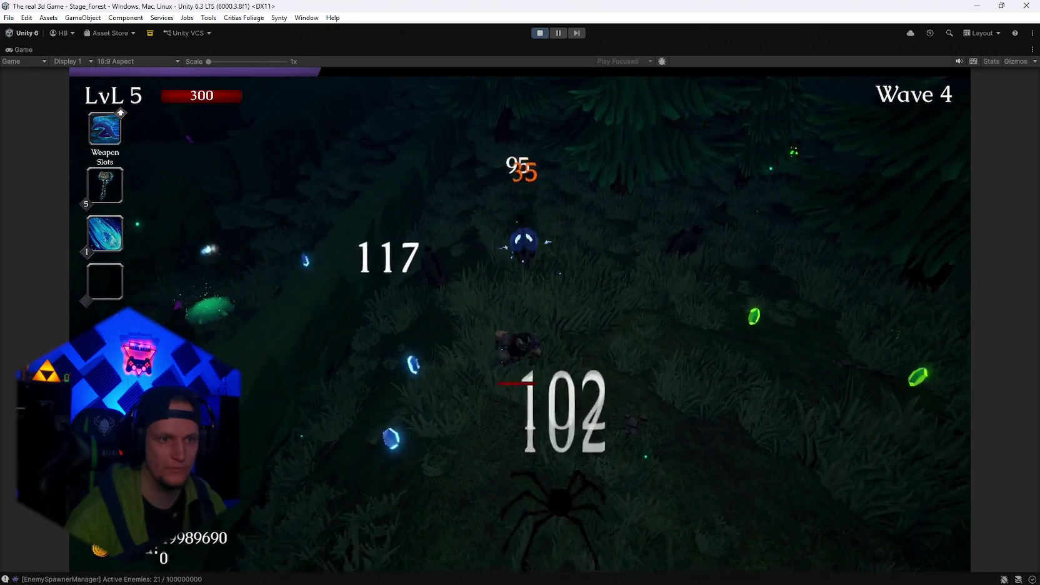
{"action": "key", "text": "d"}
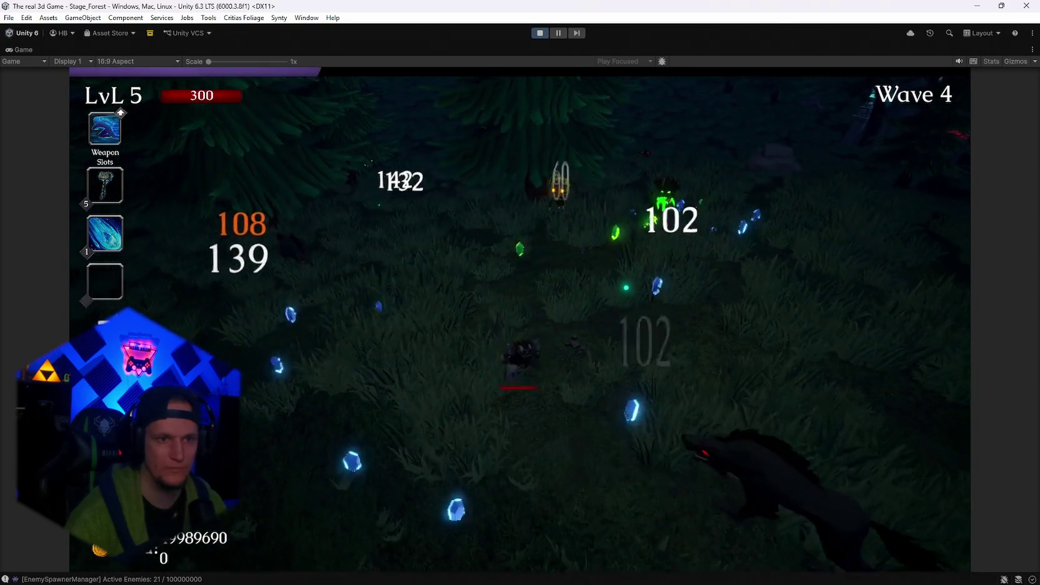
{"action": "key", "text": "a"}
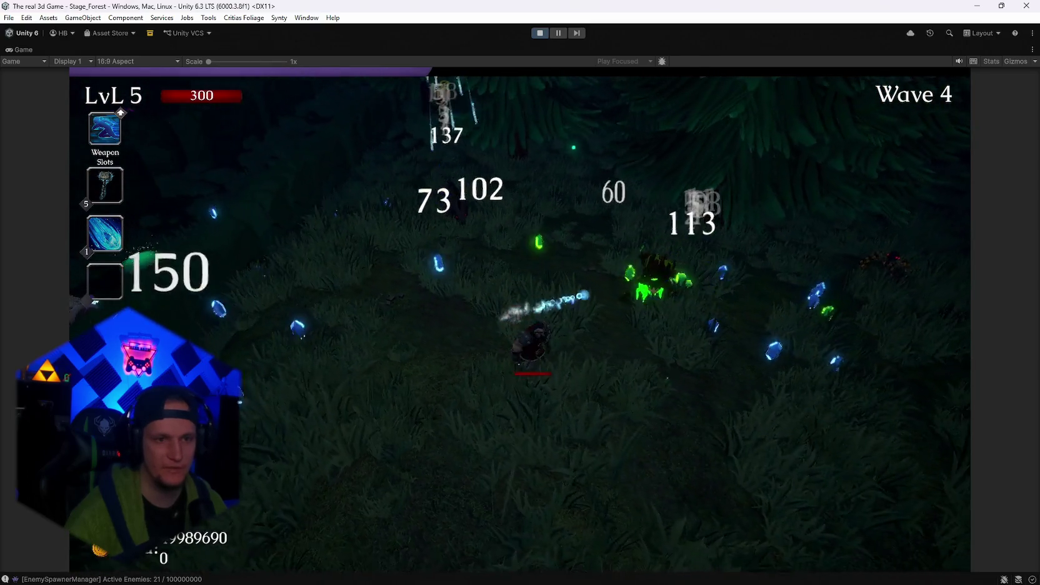
{"action": "key", "text": "a"}
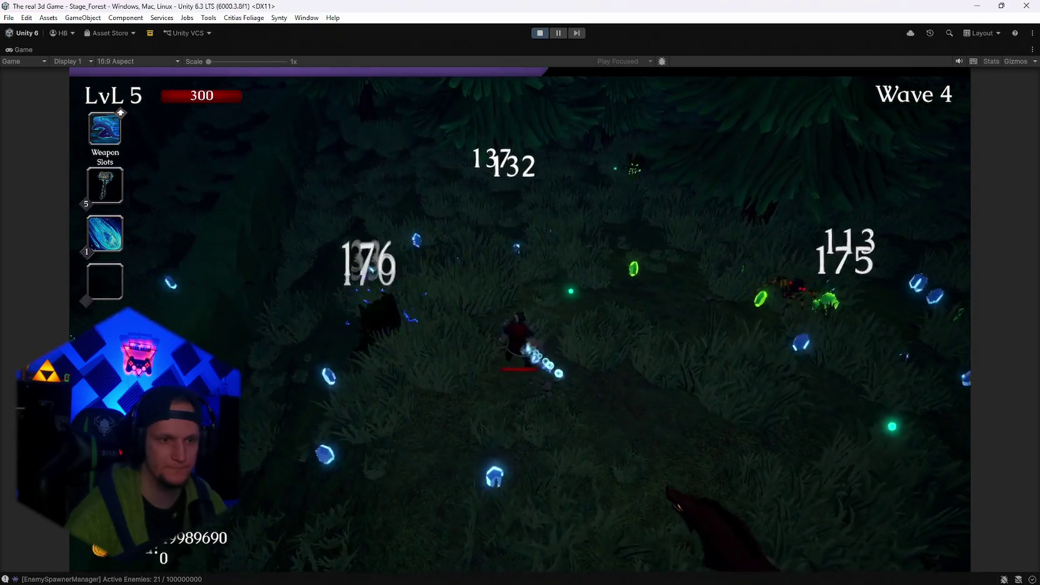
{"action": "key", "text": "a"}
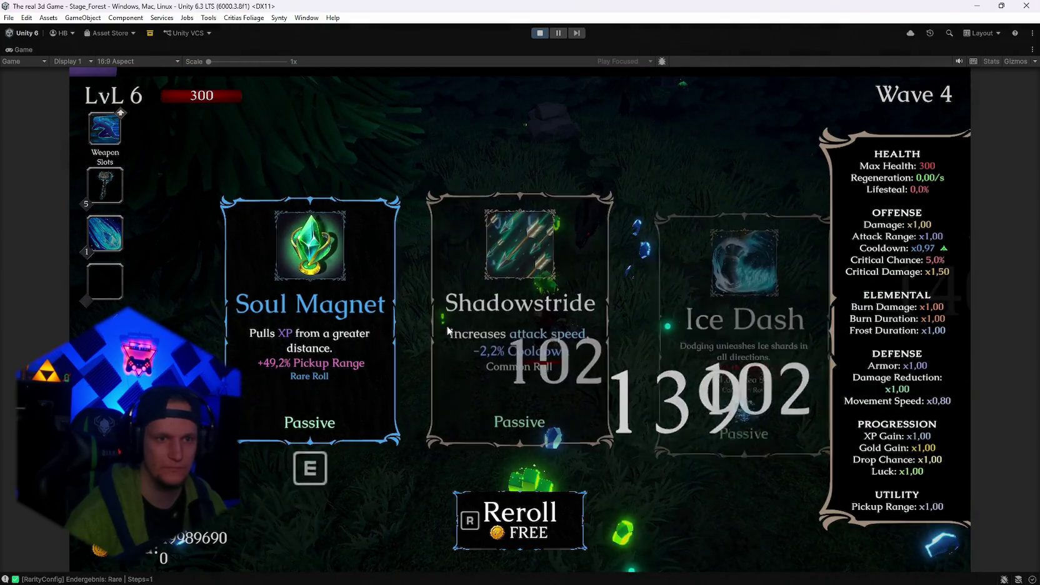
Take the Ice Dash upgrade and keep dodging enemies through the wave.
{"action": "left_click", "coordinate": [708, 332]}
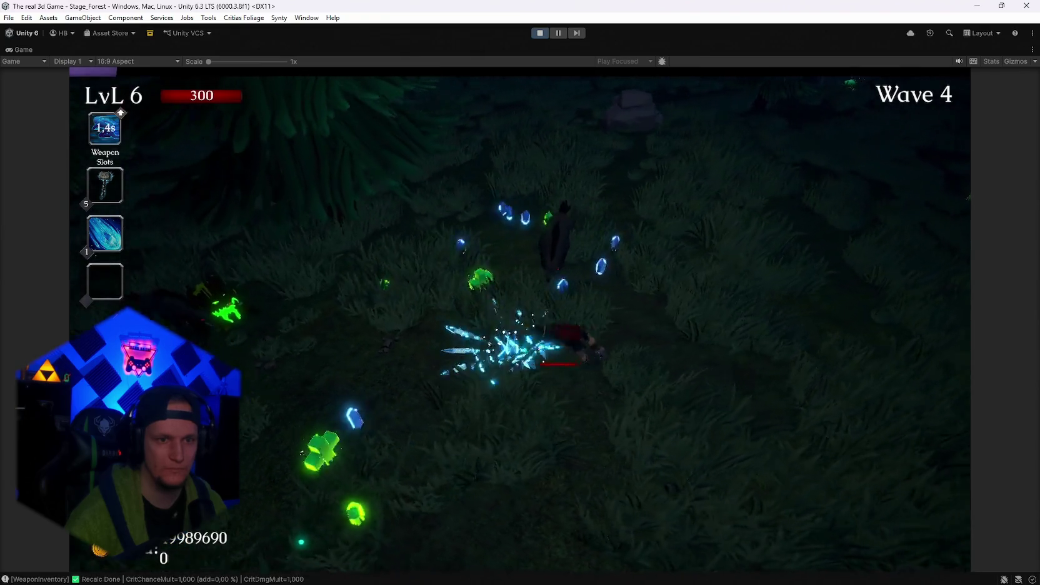
{"action": "key", "text": "w"}
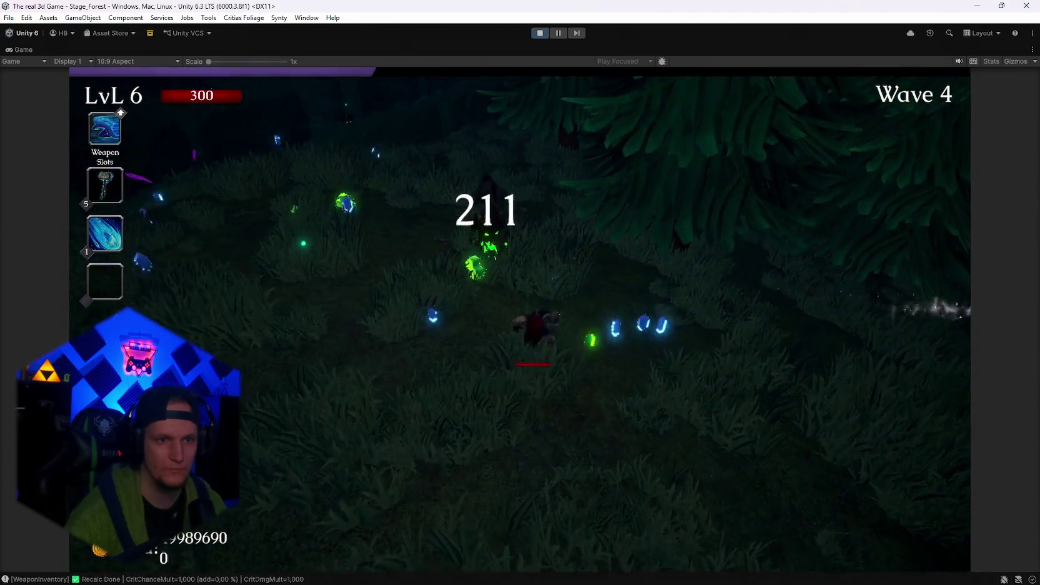
{"action": "key", "text": "s"}
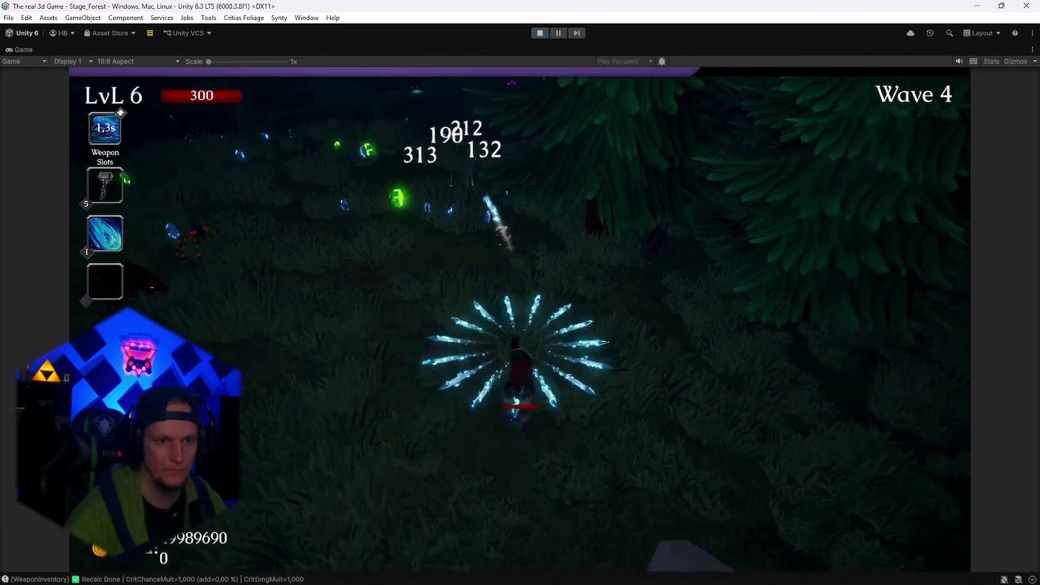
{"action": "key", "text": "s"}
{"action": "key", "text": "w"}
{"action": "key", "text": "a"}
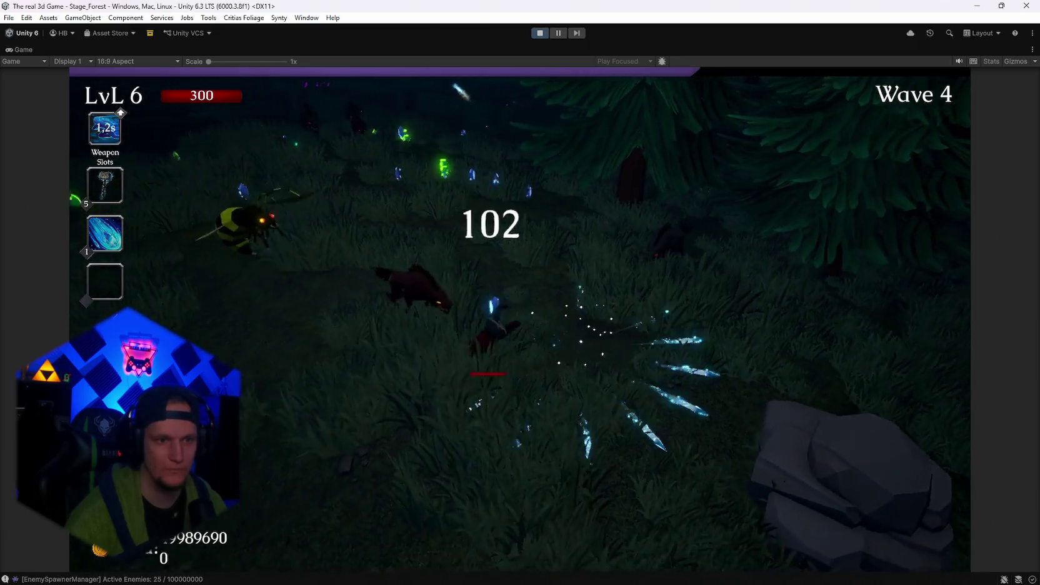
{"action": "key", "text": "d"}
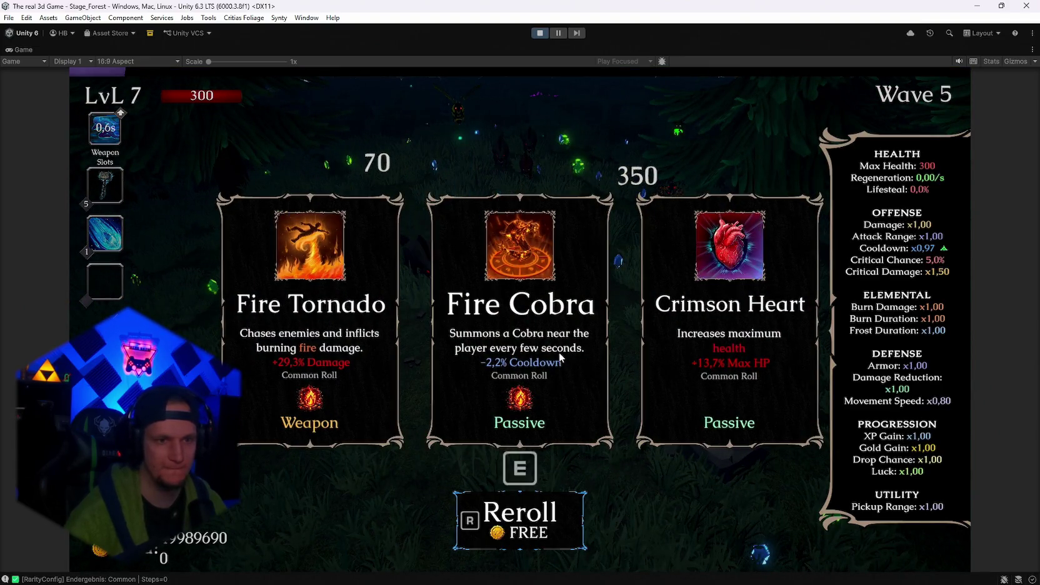
Take the Fire Cobra upgrade and run the character up onto the rock.
{"action": "left_click", "coordinate": [560, 357]}
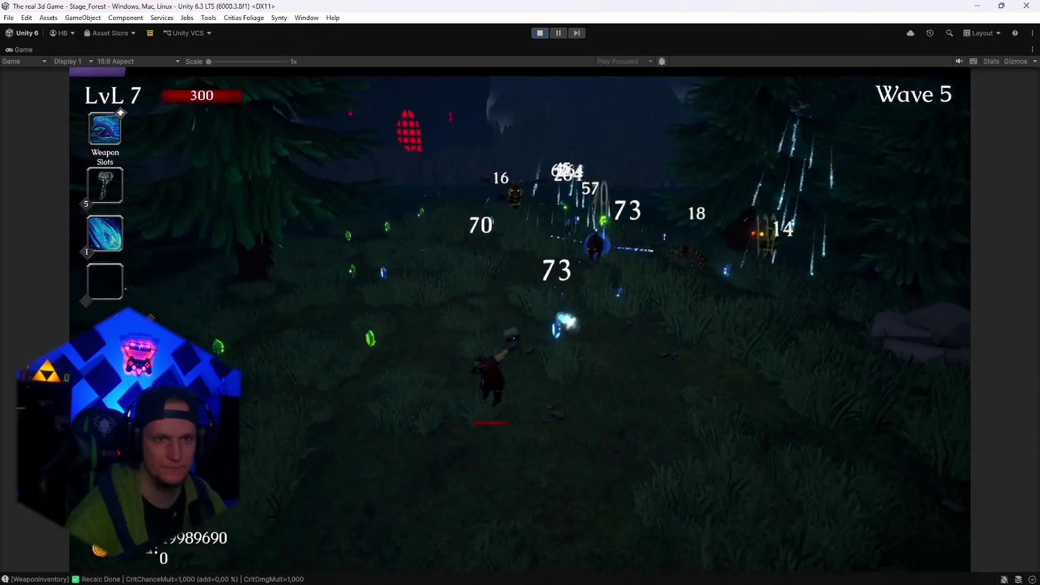
{"action": "key", "text": "d"}
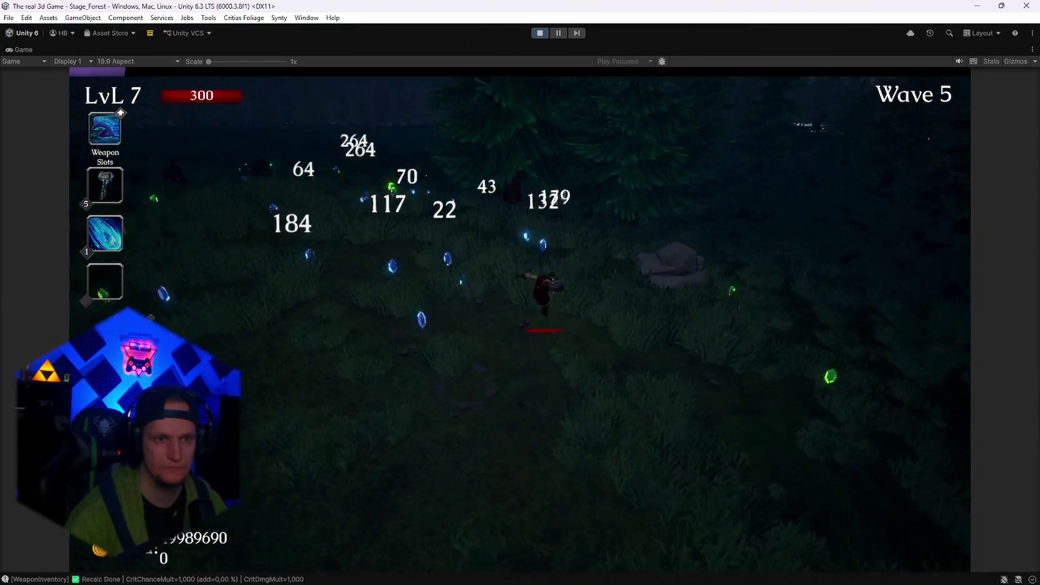
{"action": "key", "text": "w"}
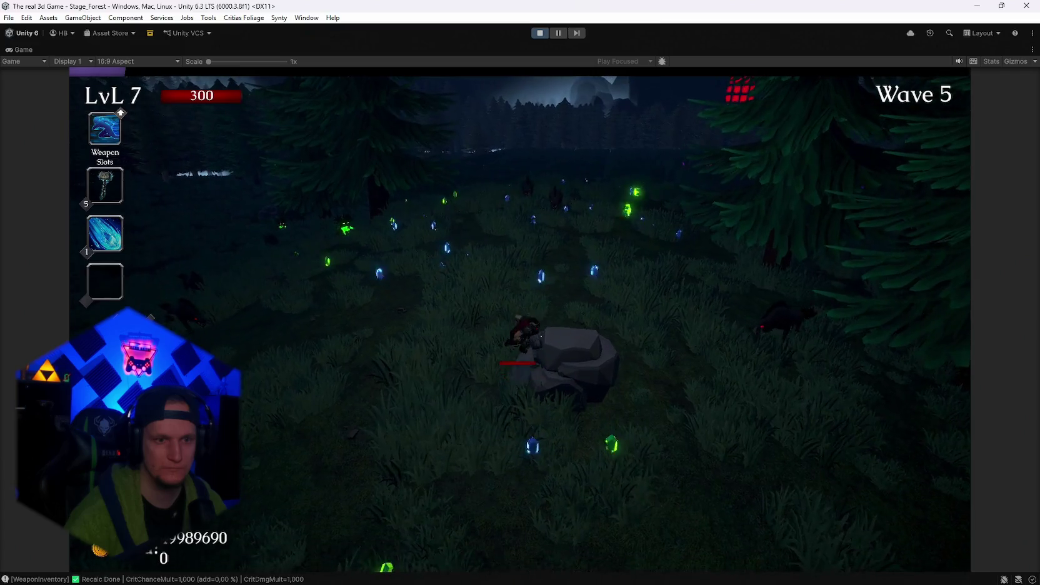
{"action": "key", "text": "w"}
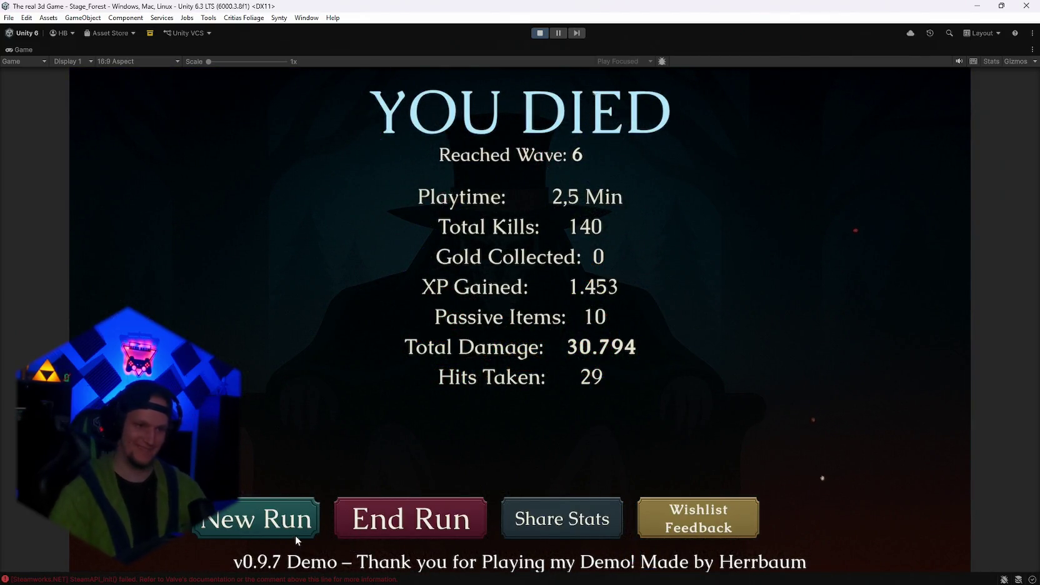
Exit Play mode to return to the Stage_Hub scene.
{"action": "left_click", "coordinate": [539, 35]}
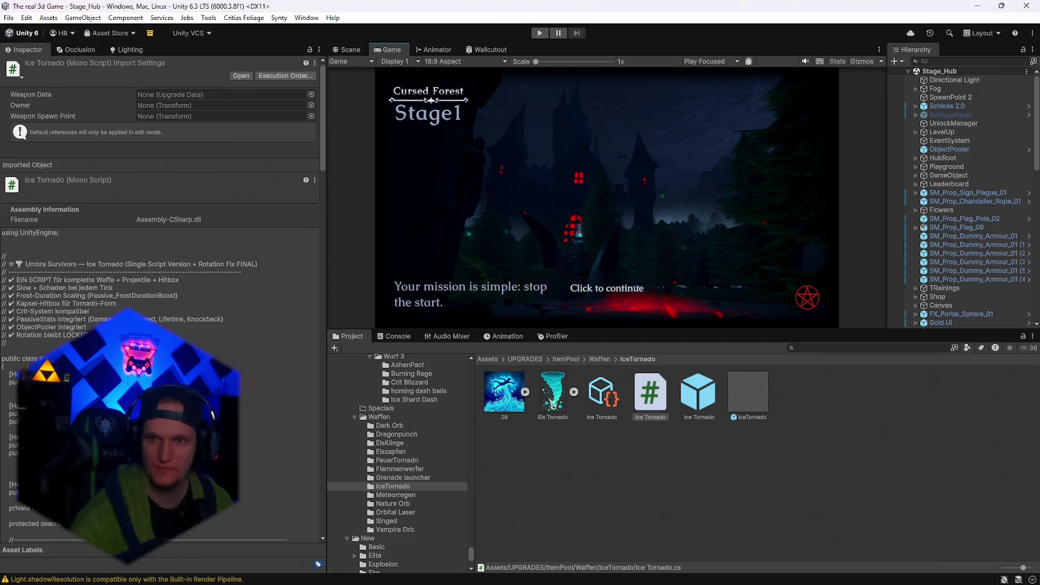
Browse the Meteorregen, Orbital Laser and IceTornado weapon folders to reach Crit Blizzard.
{"action": "left_click", "coordinate": [398, 338]}
{"action": "left_click", "coordinate": [349, 336]}
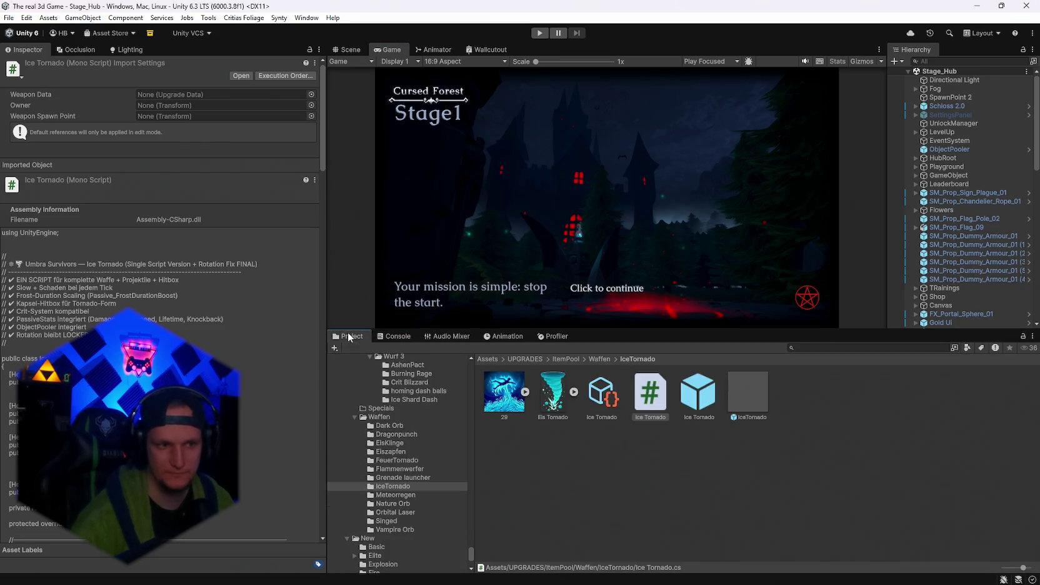
{"action": "left_click", "coordinate": [393, 493]}
{"action": "left_click", "coordinate": [384, 512]}
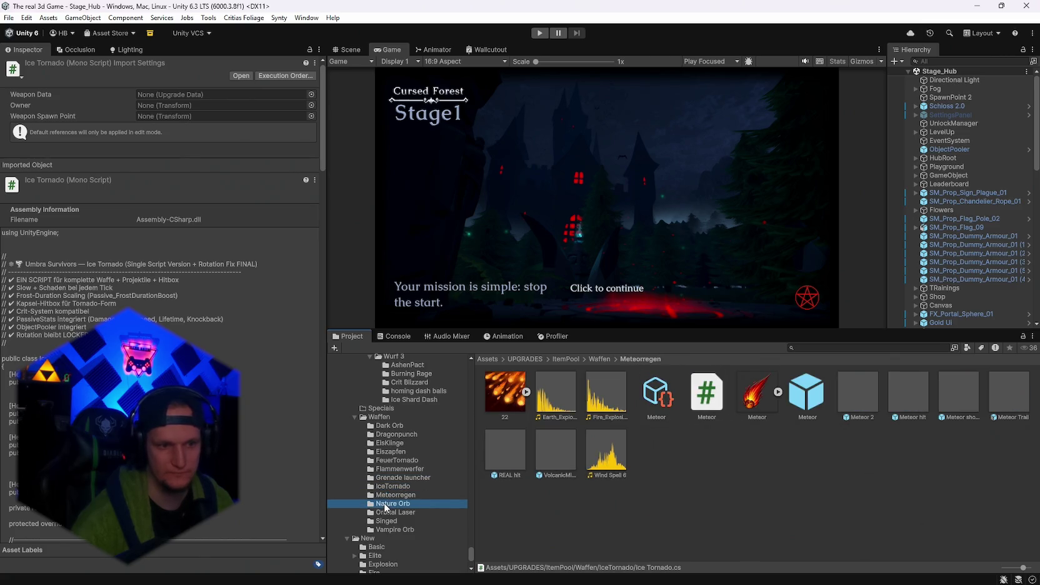
{"action": "left_click", "coordinate": [393, 494]}
{"action": "left_click", "coordinate": [393, 485]}
{"action": "scroll", "coordinate": [398, 464], "scroll_direction": "up", "scroll_amount": 3}
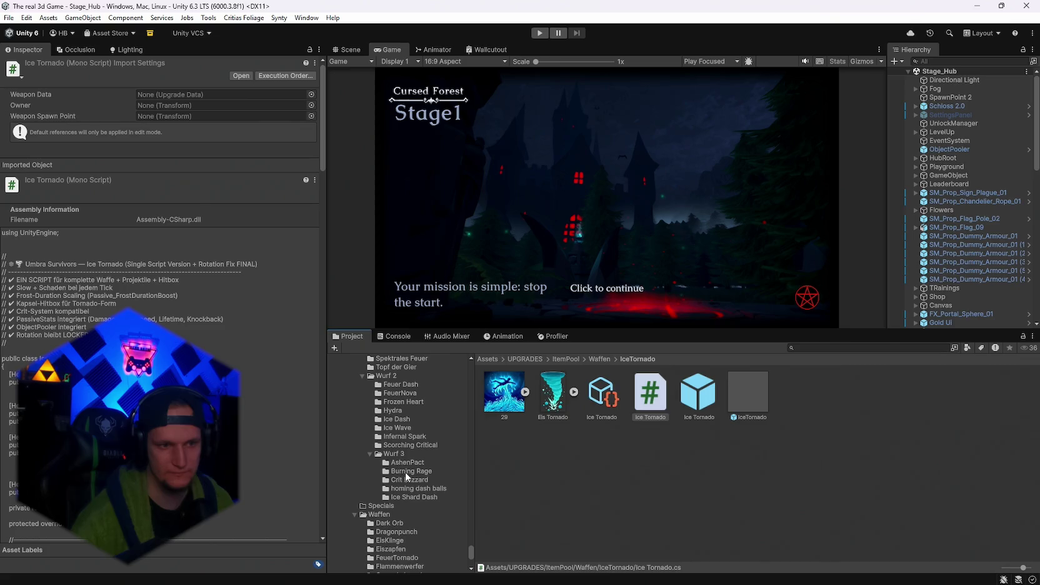
{"action": "left_click", "coordinate": [409, 481]}
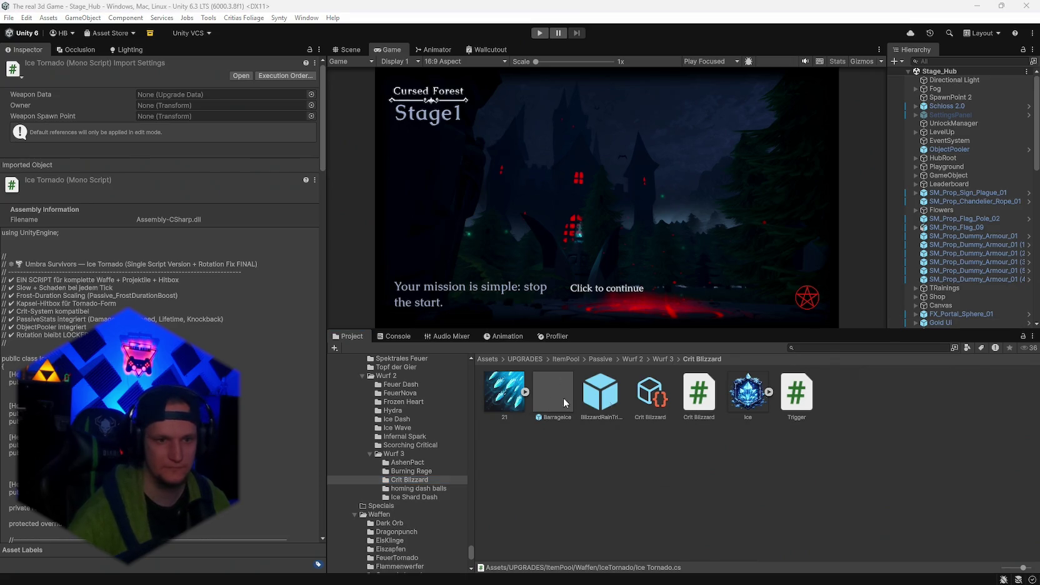
Select the Crit Blizzard upgrade data and scroll through its Frost Strike Inspector fields.
{"action": "left_click", "coordinate": [651, 395]}
{"action": "left_click", "coordinate": [187, 128]}
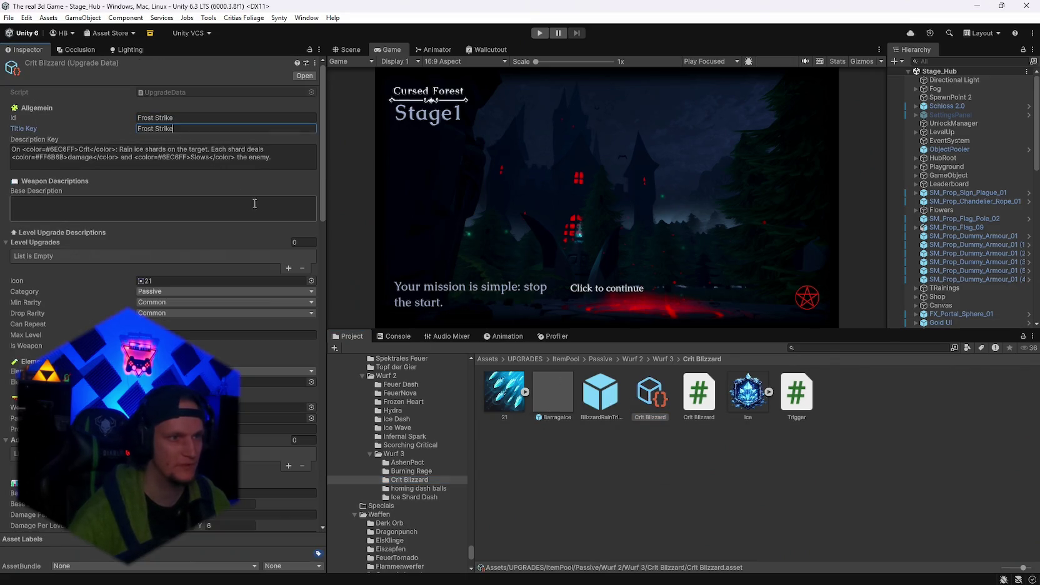
{"action": "scroll", "coordinate": [254, 204], "scroll_direction": "down", "scroll_amount": 10}
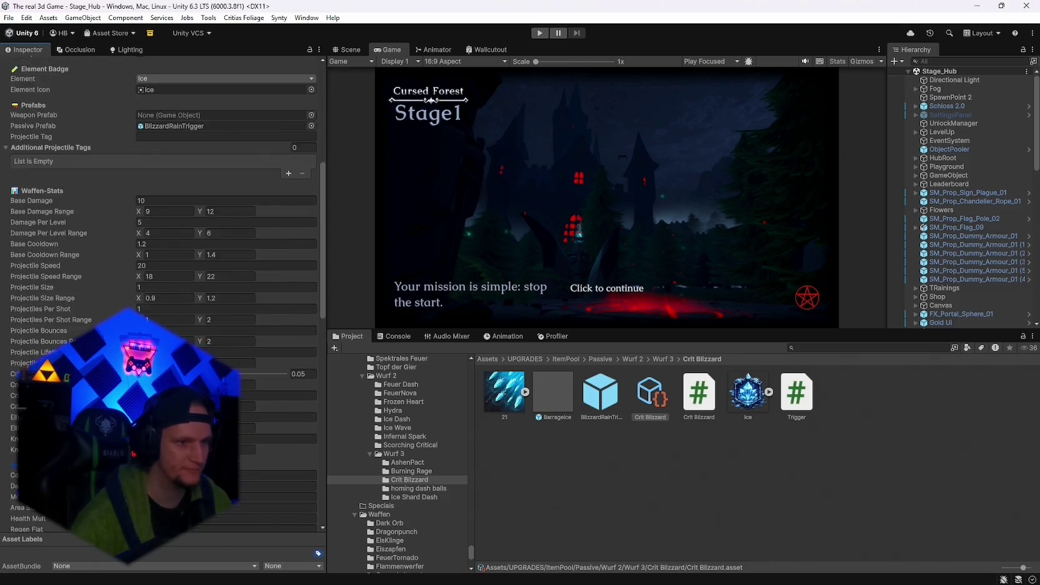
{"action": "scroll", "coordinate": [162, 294], "scroll_direction": "down", "scroll_amount": 15}
{"action": "scroll", "coordinate": [163, 294], "scroll_direction": "up", "scroll_amount": 10}
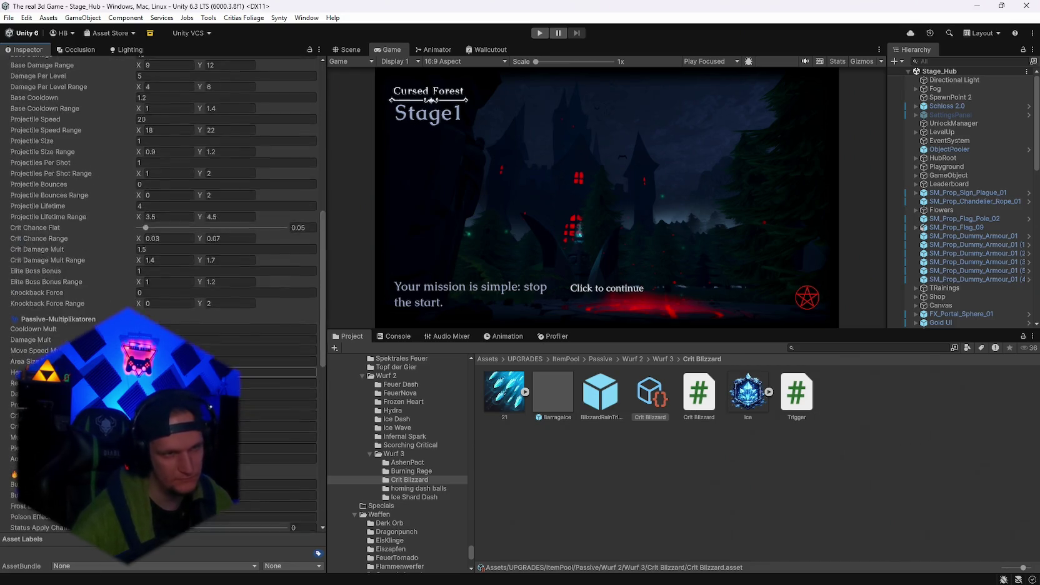
{"action": "scroll", "coordinate": [163, 294], "scroll_direction": "up", "scroll_amount": 15}
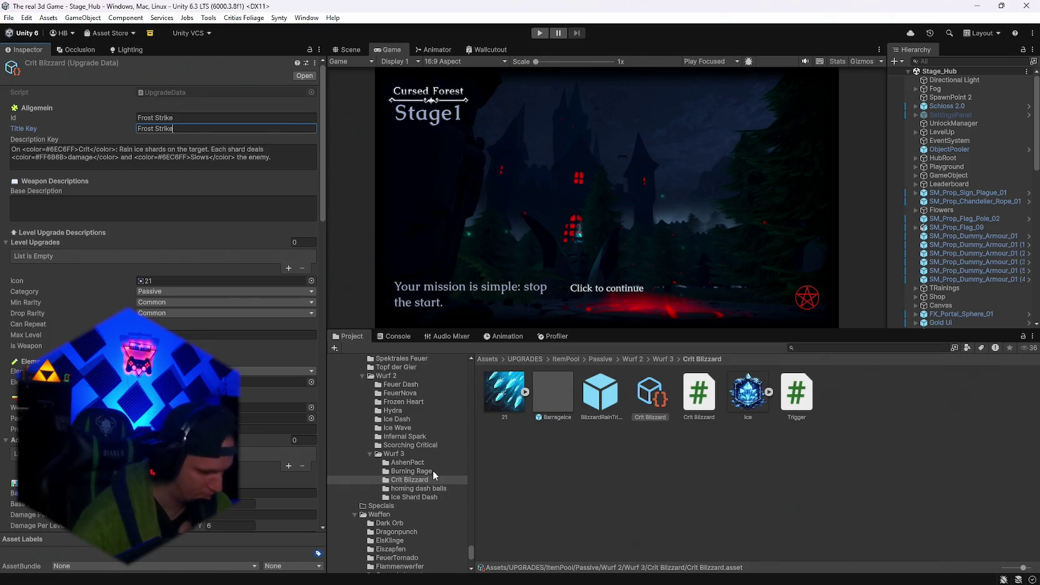
Search assets for 'waldschr', open the Waldschrat folder and select BaumBuendnis.cs.
{"action": "left_click", "coordinate": [822, 348]}
{"action": "type", "text": "waldschr"}
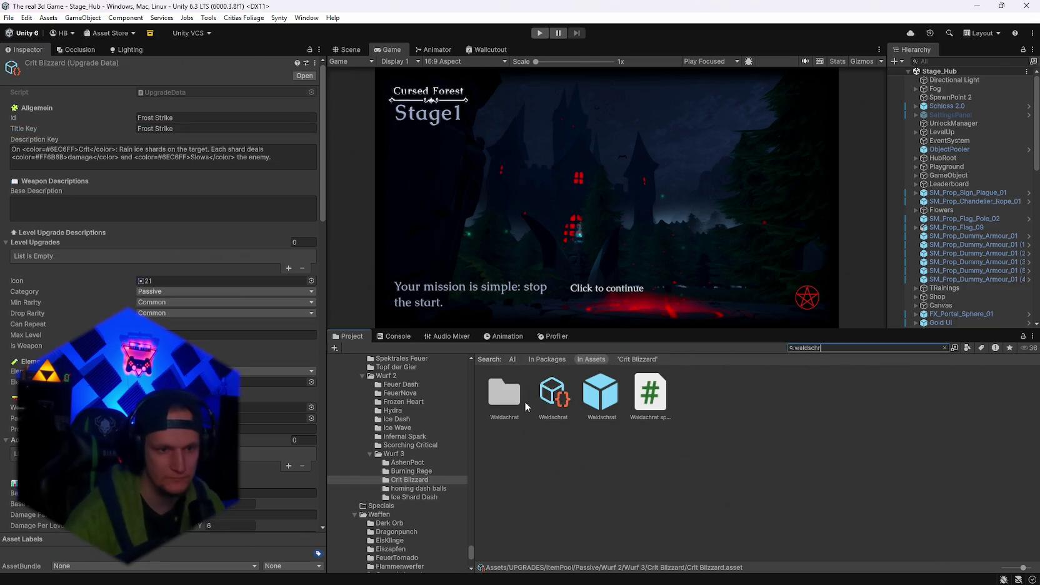
{"action": "double_click", "coordinate": [520, 403]}
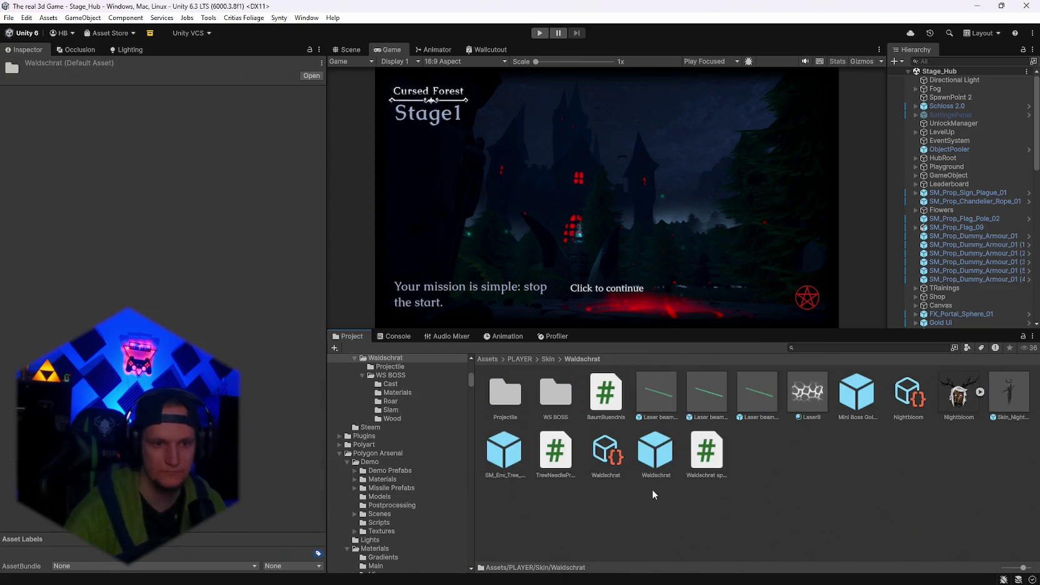
{"action": "left_click", "coordinate": [595, 405]}
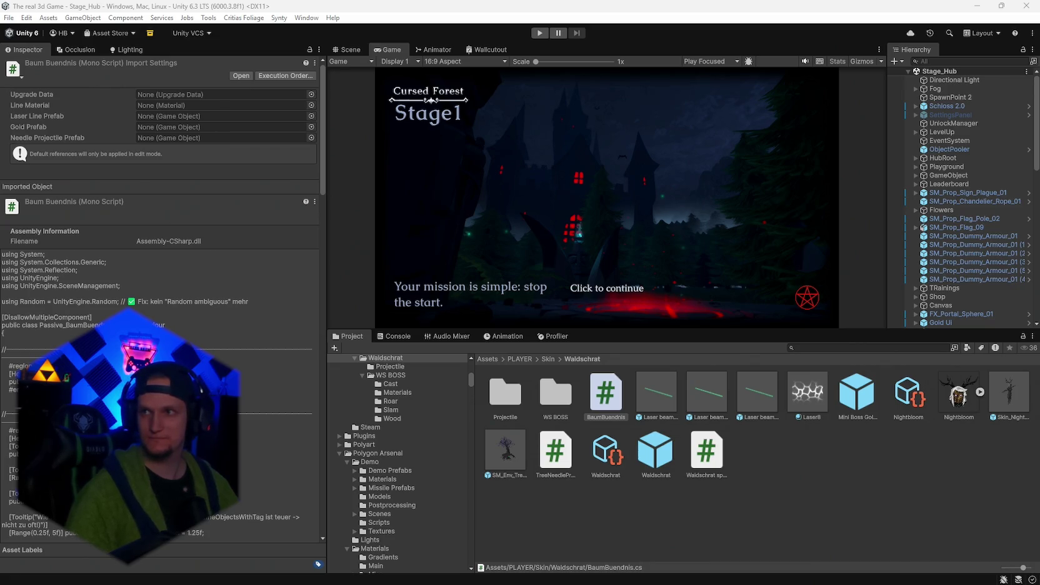
Sort the Supabase runs table by run_ended_at descending, then scroll across its columns.
{"action": "key", "text": "alt+Tab"}
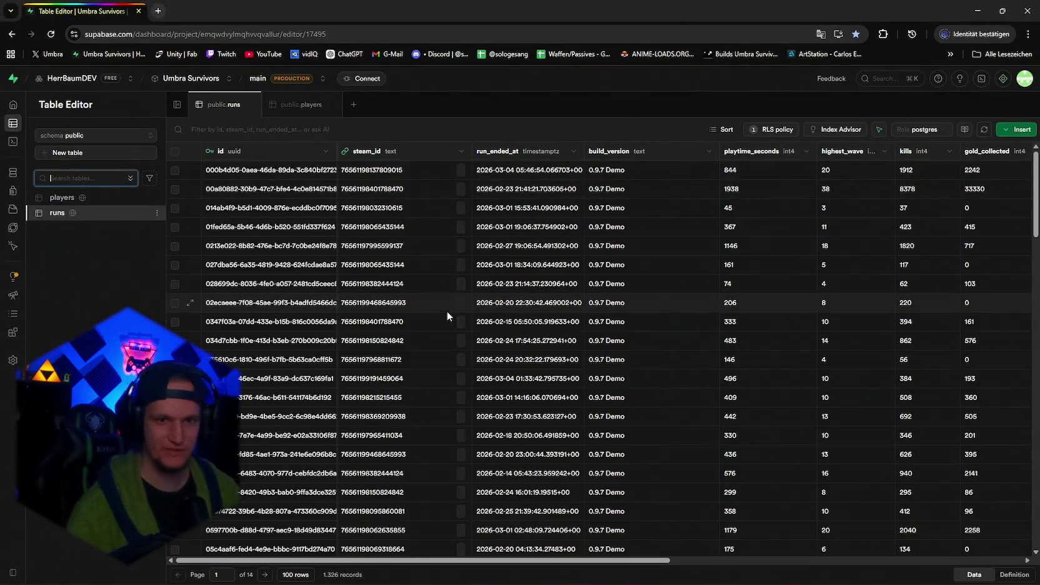
{"action": "left_click", "coordinate": [574, 152]}
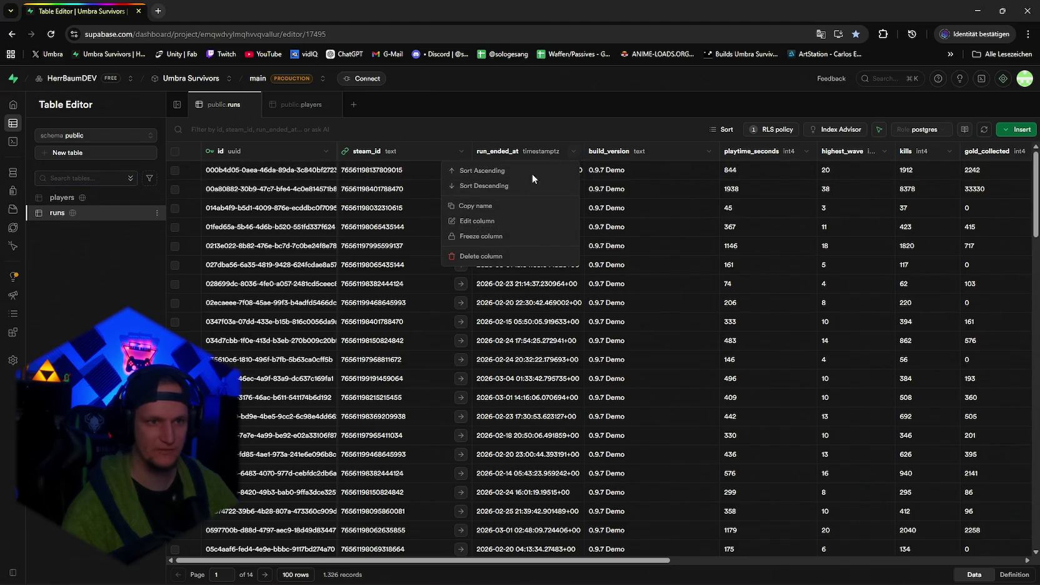
{"action": "left_click", "coordinate": [480, 186]}
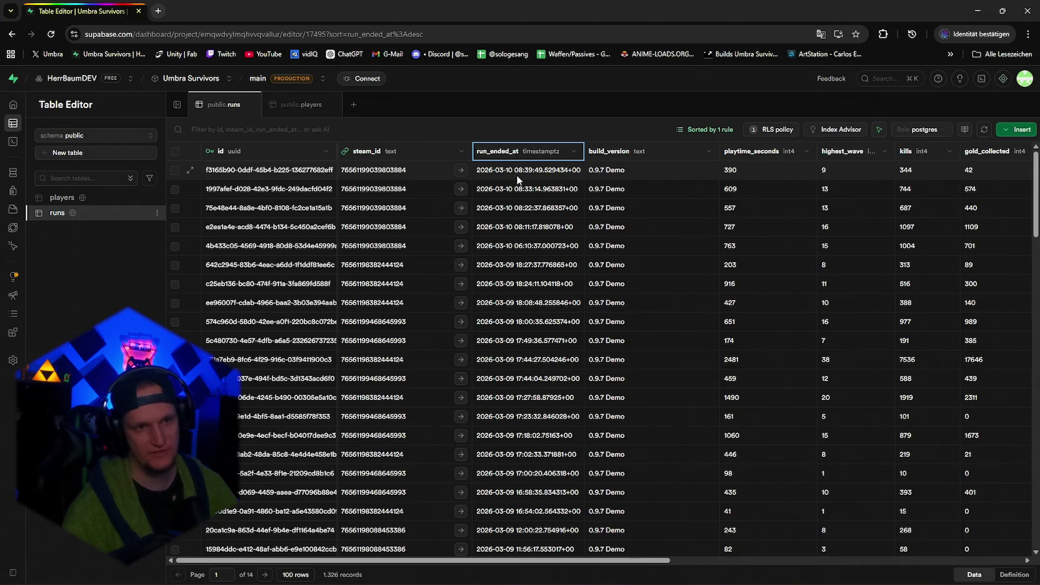
{"action": "mouse_move", "coordinate": [596, 562]}
{"action": "left_mouse_down"}
{"action": "mouse_move", "coordinate": [691, 556]}
{"action": "mouse_move", "coordinate": [680, 555]}
{"action": "left_mouse_up"}
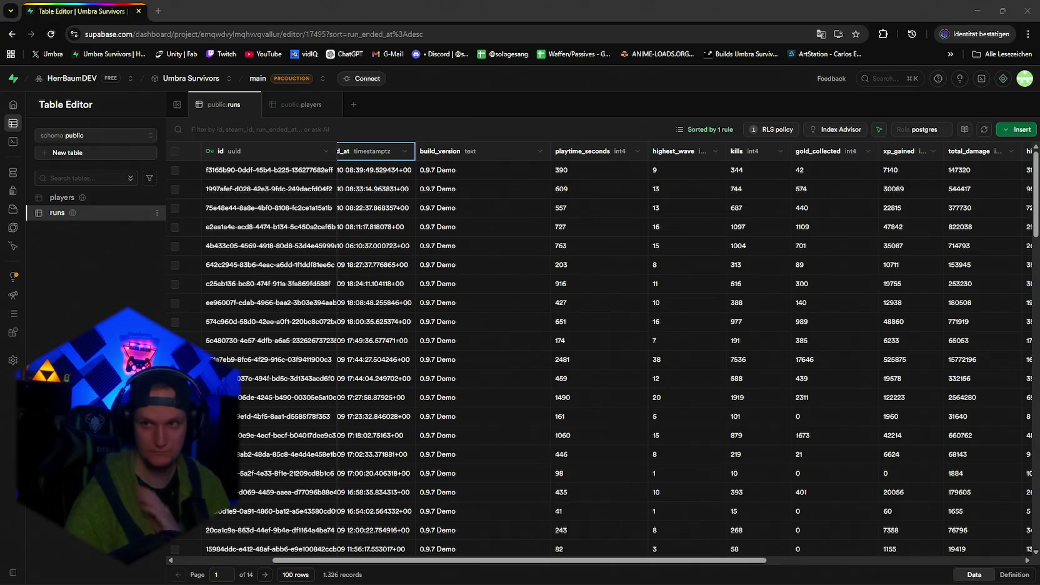
{"action": "mouse_move", "coordinate": [457, 561]}
{"action": "left_mouse_down"}
{"action": "mouse_move", "coordinate": [372, 573]}
{"action": "mouse_move", "coordinate": [418, 569]}
{"action": "left_mouse_up"}
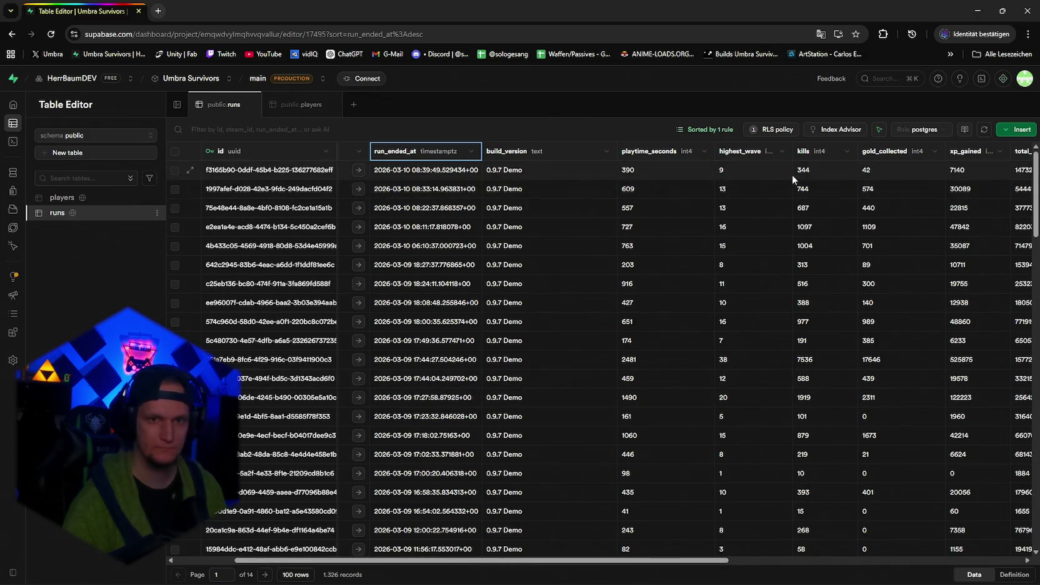
Snip the kills and gold_collected columns of the newest runs, marking gold value 83.
{"action": "key", "text": "super+shift+s"}
{"action": "mouse_move", "coordinate": [786, 146]}
{"action": "left_mouse_down"}
{"action": "mouse_move", "coordinate": [882, 523]}
{"action": "mouse_move", "coordinate": [860, 554]}
{"action": "left_mouse_up"}
{"action": "key", "text": "super+shift+s"}
{"action": "left_click_drag", "start_coordinate": [854, 145], "coordinate": [949, 563]}
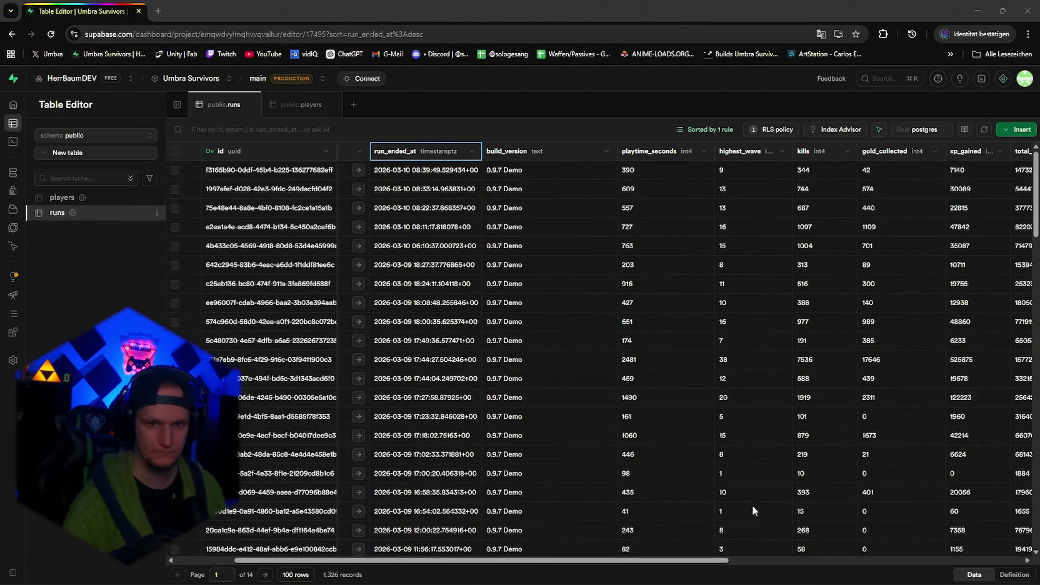
{"action": "scroll", "coordinate": [744, 488], "scroll_direction": "down", "scroll_amount": 8}
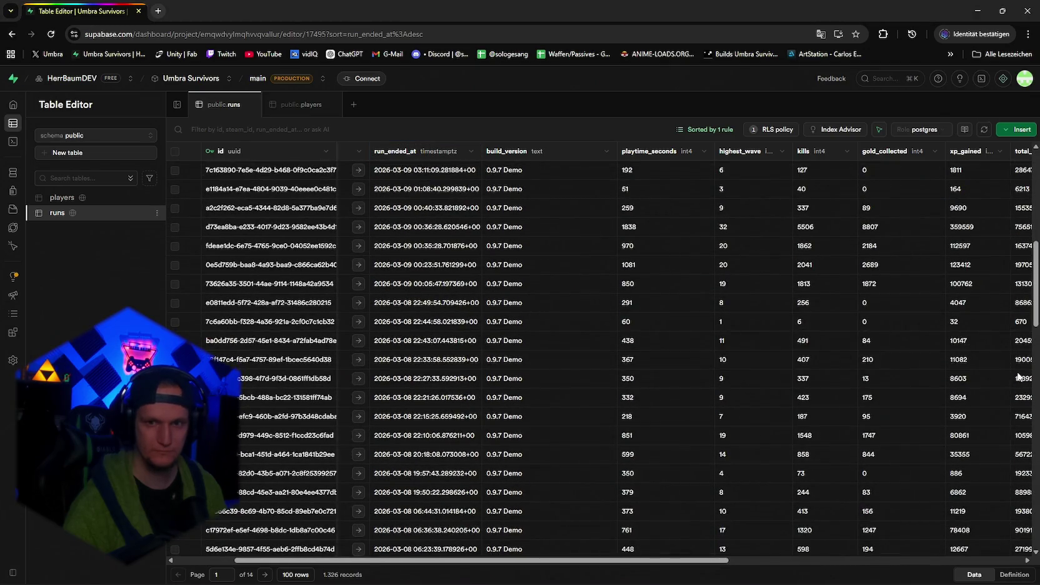
{"action": "scroll", "coordinate": [1019, 375], "scroll_direction": "up", "scroll_amount": 1}
{"action": "key", "text": "super+shift+s"}
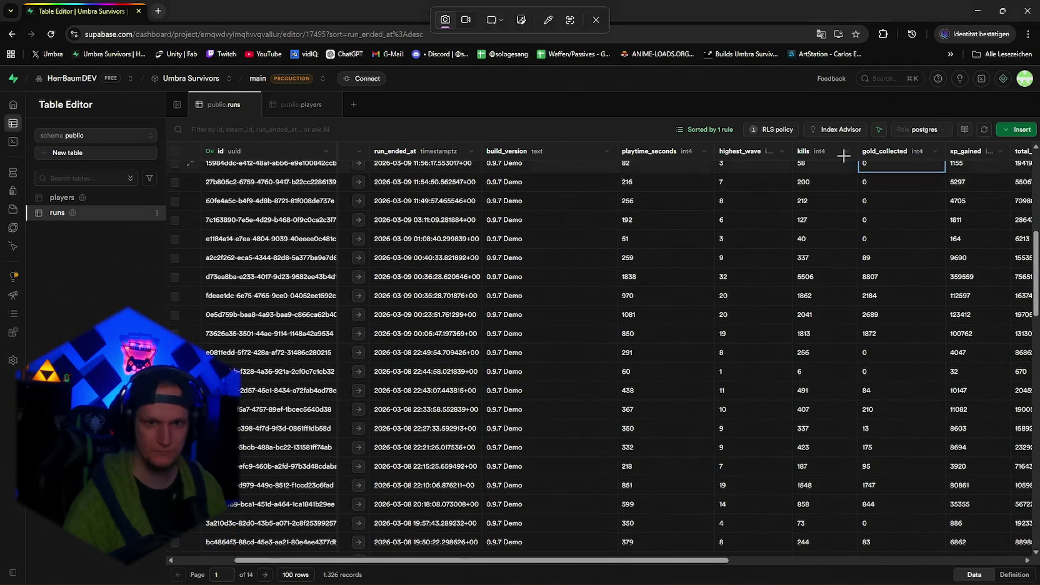
{"action": "left_click_drag", "start_coordinate": [844, 156], "coordinate": [958, 553]}
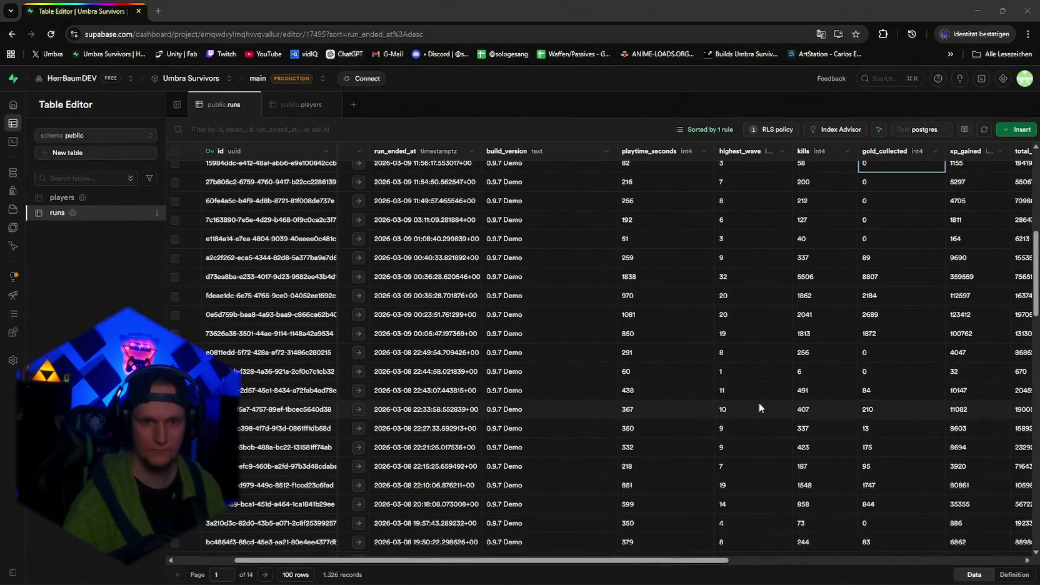
{"action": "left_click", "coordinate": [895, 543]}
Scroll down and snip the next gold_collected block, marking value 10795.
{"action": "scroll", "coordinate": [788, 501], "scroll_direction": "down", "scroll_amount": 4}
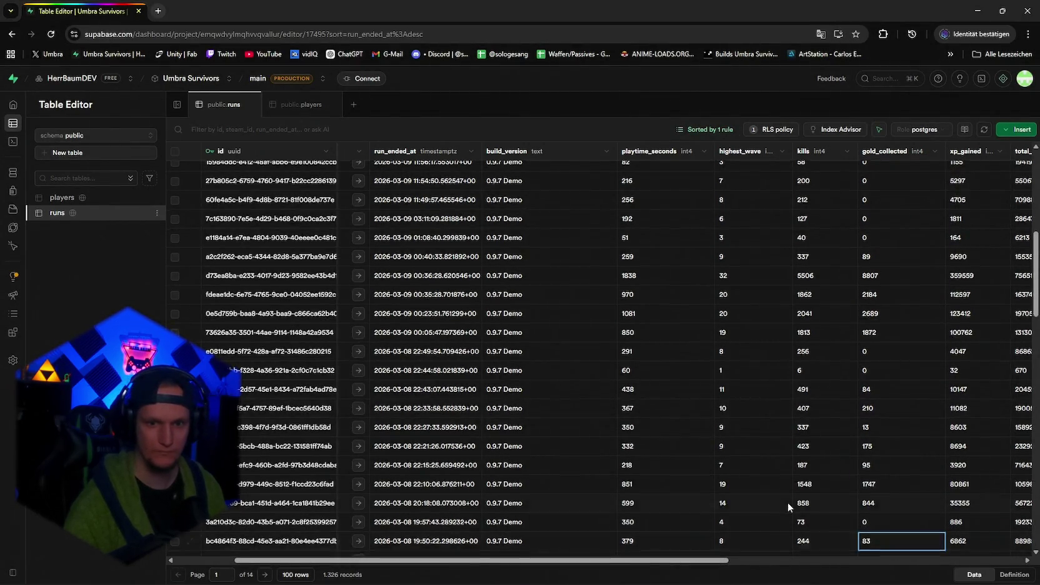
{"action": "scroll", "coordinate": [785, 483], "scroll_direction": "down", "scroll_amount": 2}
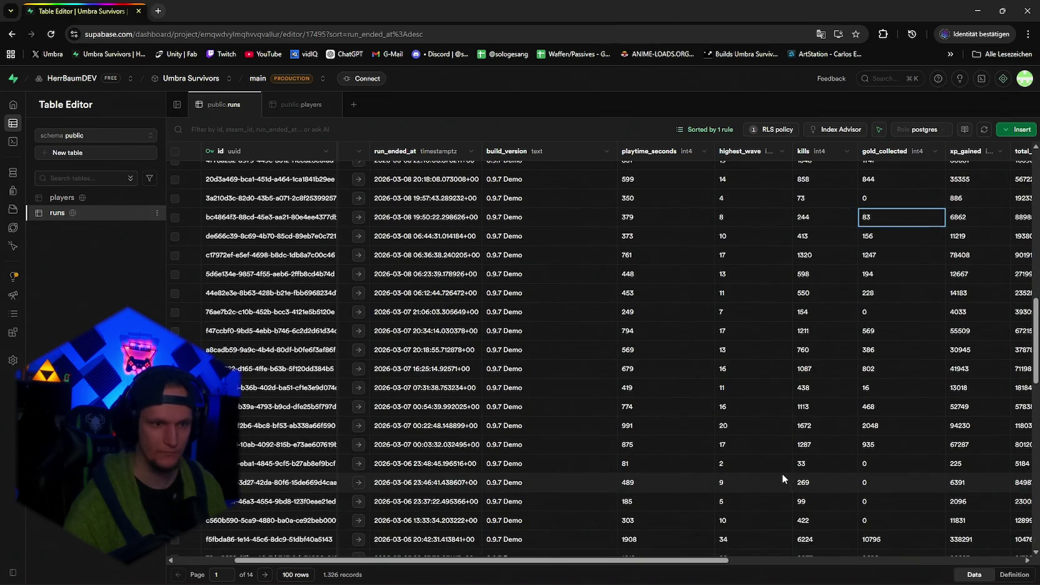
{"action": "scroll", "coordinate": [782, 473], "scroll_direction": "down", "scroll_amount": 1}
{"action": "scroll", "coordinate": [784, 450], "scroll_direction": "up", "scroll_amount": 1}
{"action": "key", "text": "super+shift+s"}
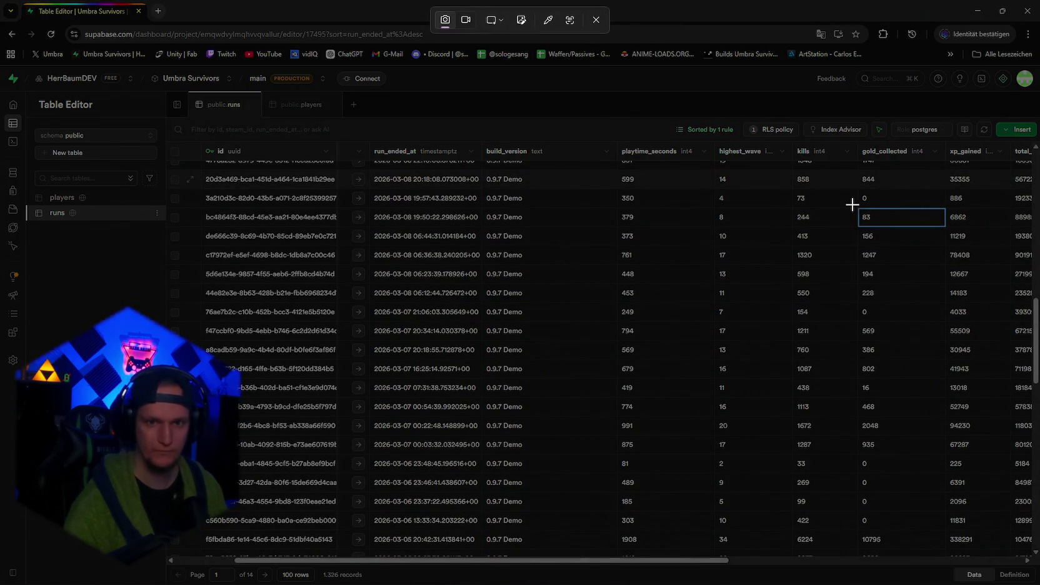
{"action": "left_click_drag", "start_coordinate": [856, 204], "coordinate": [951, 565]}
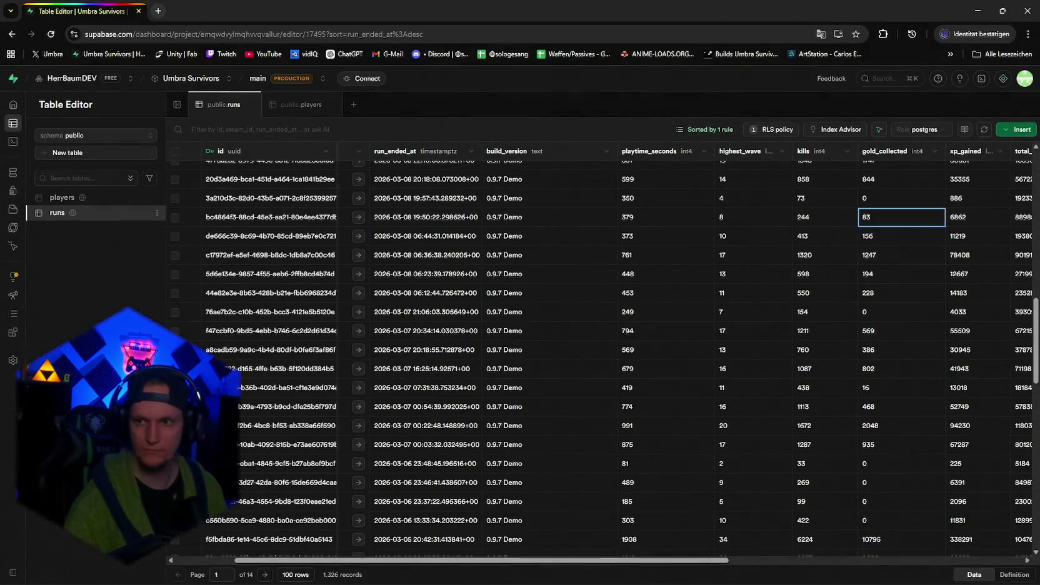
{"action": "left_click", "coordinate": [873, 539]}
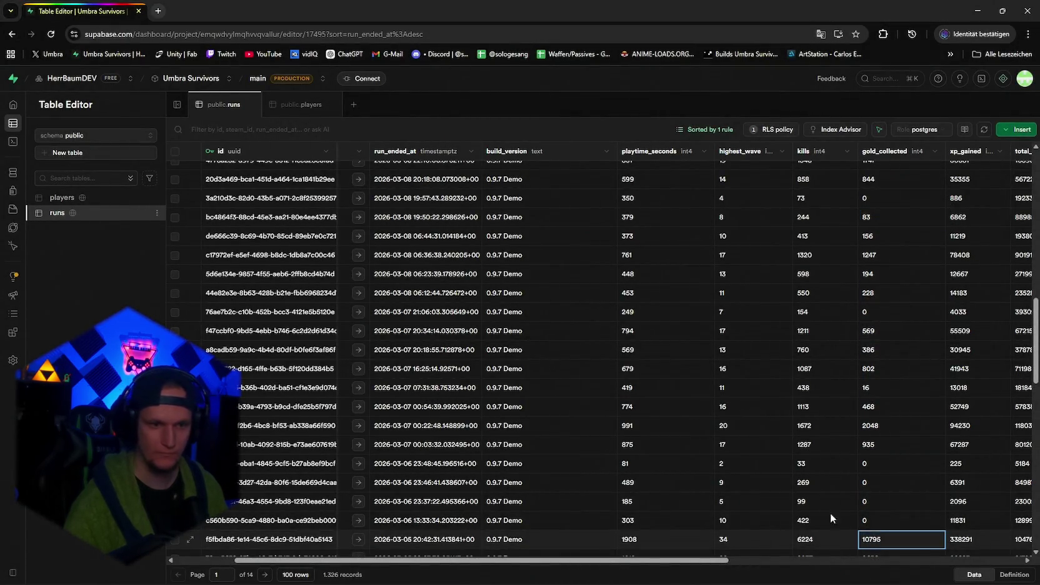
Snip further blocks, marking 37822, then capture early-March gold_collected and xp_gained values.
{"action": "scroll", "coordinate": [813, 499], "scroll_direction": "down", "scroll_amount": 5}
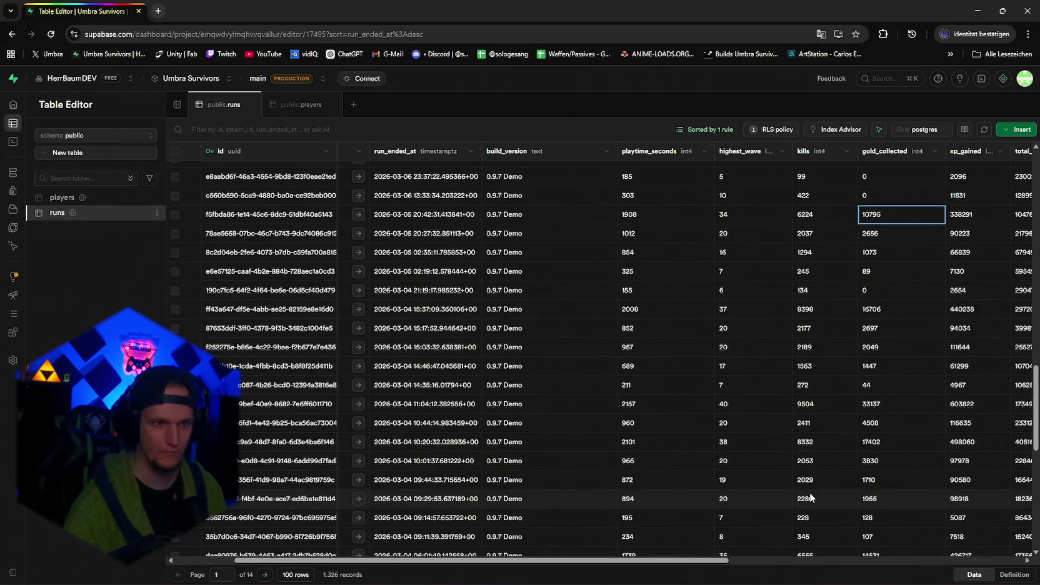
{"action": "scroll", "coordinate": [808, 489], "scroll_direction": "down", "scroll_amount": 1}
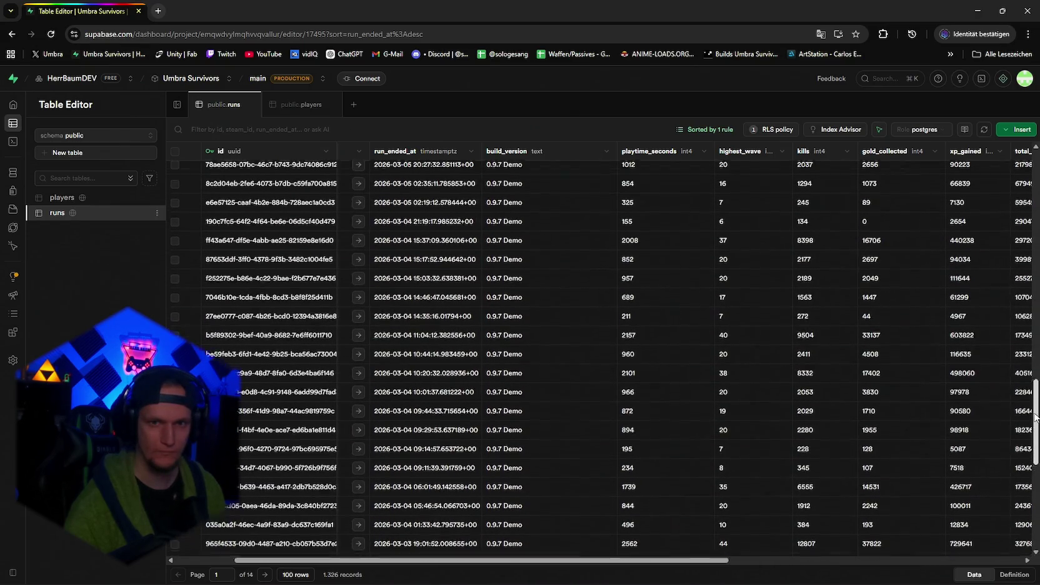
{"action": "left_click_drag", "start_coordinate": [1036, 418], "coordinate": [1034, 421]}
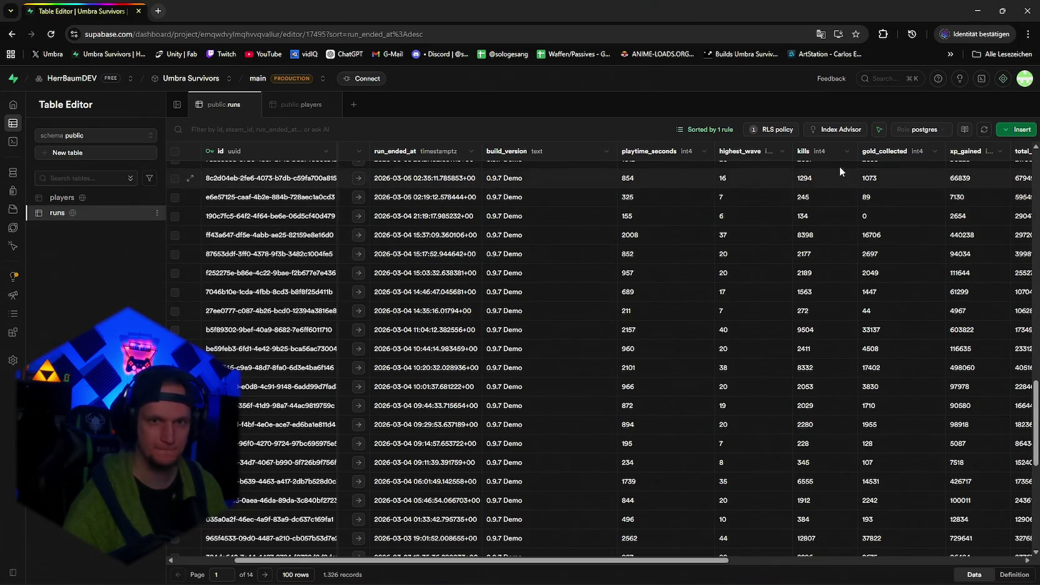
{"action": "key", "text": "super+shift+s"}
{"action": "mouse_move", "coordinate": [858, 159]}
{"action": "left_mouse_down"}
{"action": "mouse_move", "coordinate": [912, 504]}
{"action": "mouse_move", "coordinate": [926, 558]}
{"action": "mouse_move", "coordinate": [947, 559]}
{"action": "mouse_move", "coordinate": [946, 547]}
{"action": "left_mouse_up"}
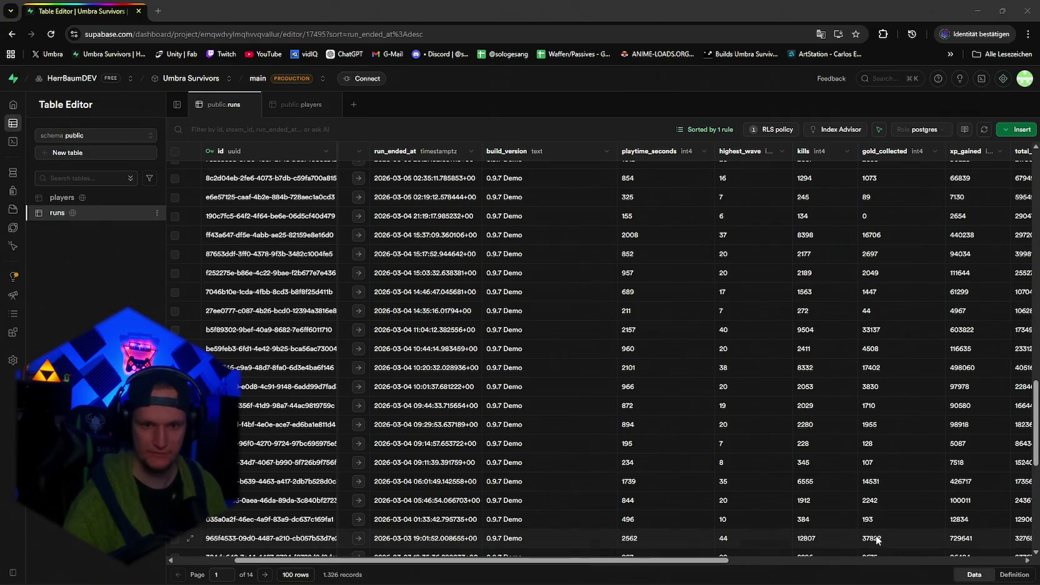
{"action": "left_click", "coordinate": [900, 538]}
{"action": "scroll", "coordinate": [972, 394], "scroll_direction": "down", "scroll_amount": 5}
{"action": "scroll", "coordinate": [956, 405], "scroll_direction": "down", "scroll_amount": 1}
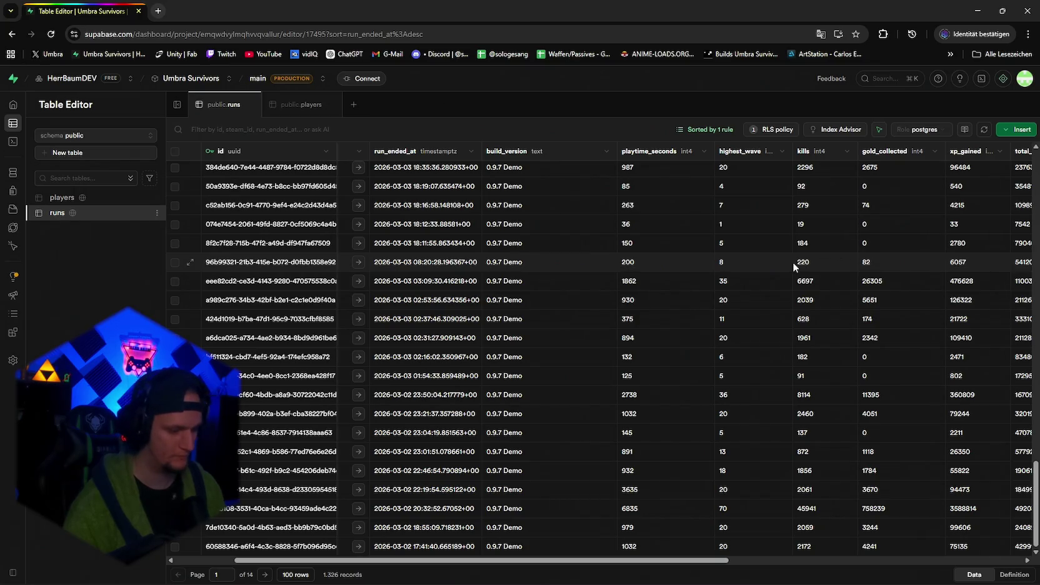
{"action": "key", "text": "super+shift+s"}
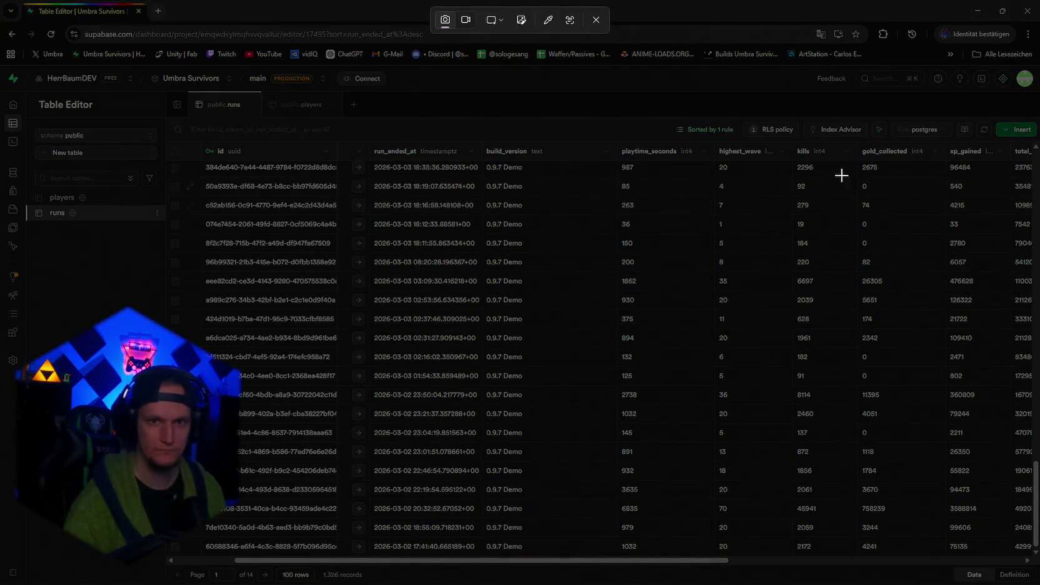
{"action": "mouse_move", "coordinate": [856, 160]}
{"action": "left_mouse_down"}
{"action": "mouse_move", "coordinate": [960, 429]}
{"action": "mouse_move", "coordinate": [982, 519]}
{"action": "mouse_move", "coordinate": [975, 400]}
{"action": "mouse_move", "coordinate": [964, 384]}
{"action": "mouse_move", "coordinate": [938, 382]}
{"action": "left_mouse_up"}
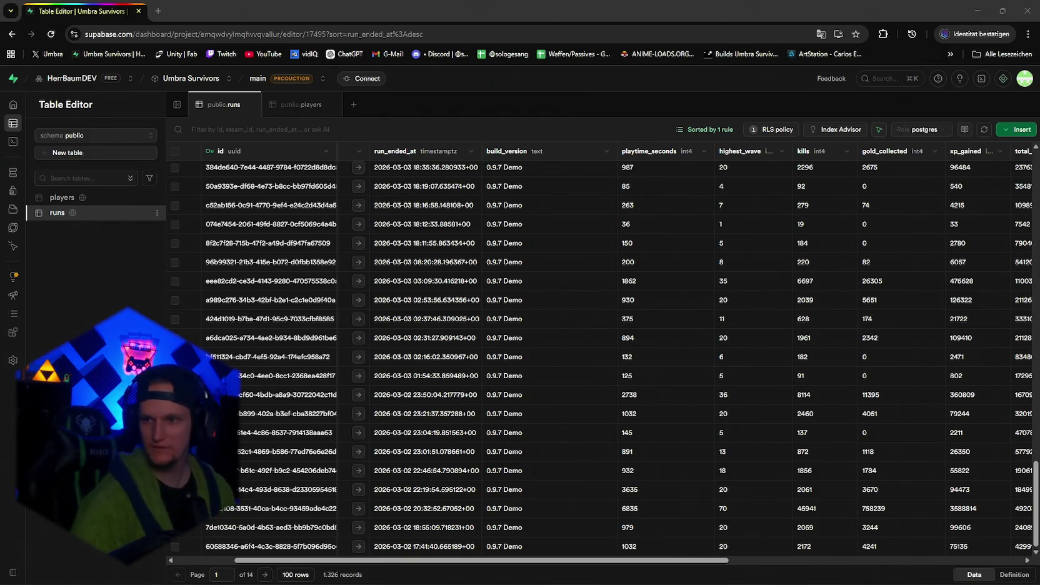
Scroll page 1 and open the 758239 gold_collected cell, leaving it unchanged.
{"action": "scroll", "coordinate": [738, 406], "scroll_direction": "up", "scroll_amount": 10}
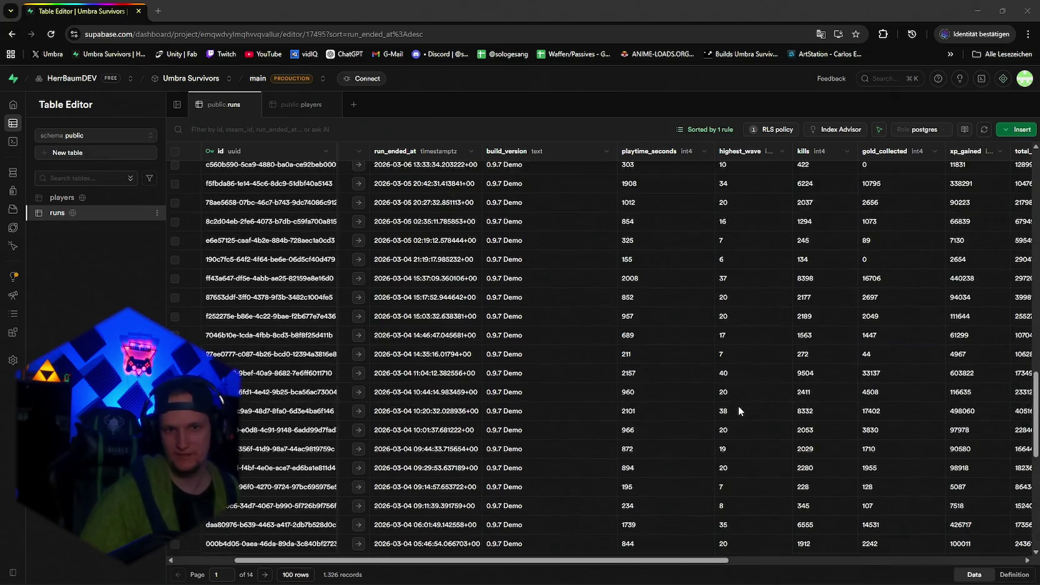
{"action": "scroll", "coordinate": [745, 405], "scroll_direction": "down", "scroll_amount": 2}
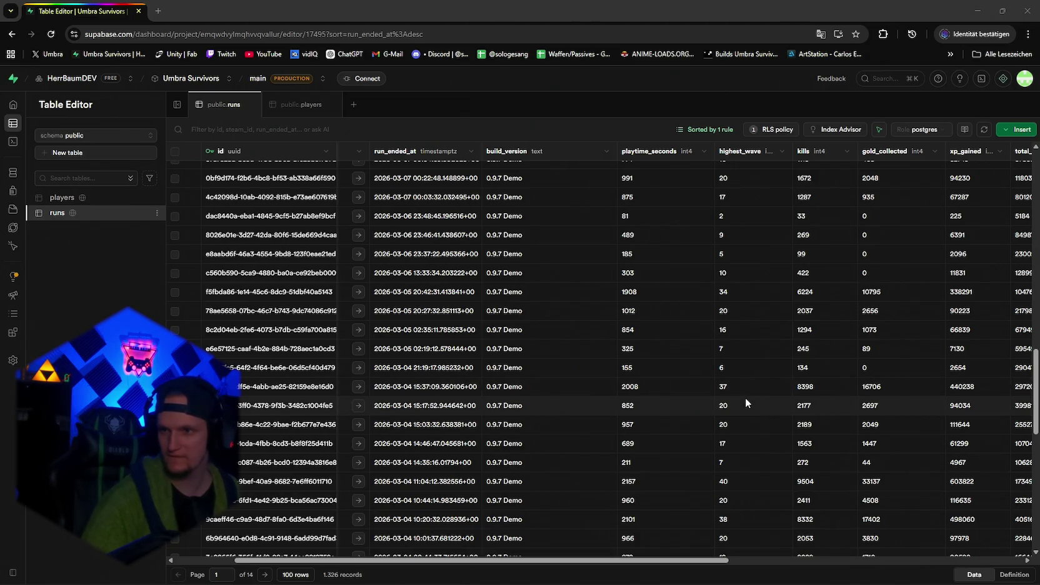
{"action": "scroll", "coordinate": [746, 403], "scroll_direction": "up", "scroll_amount": 10}
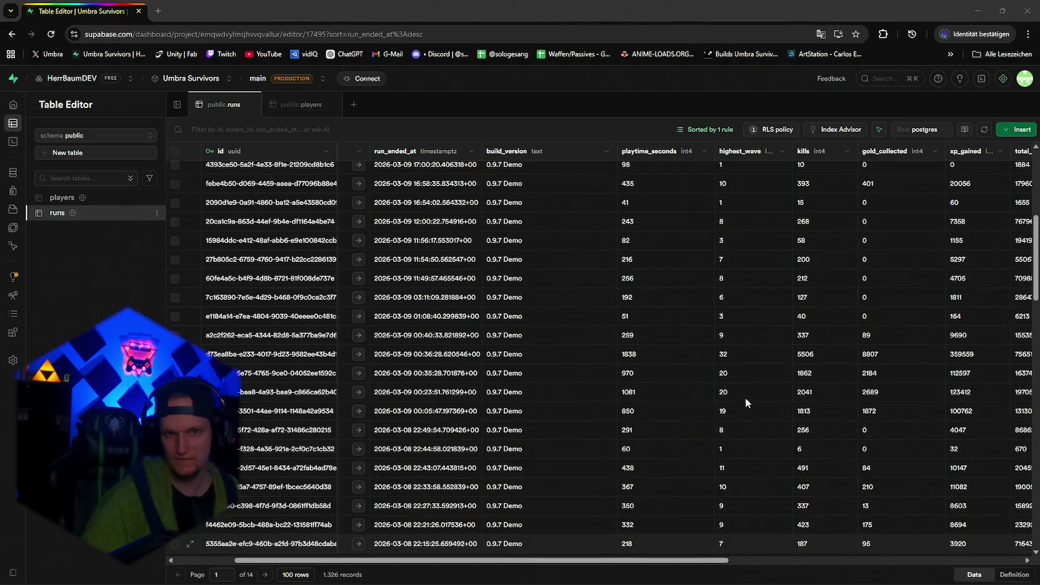
{"action": "scroll", "coordinate": [746, 402], "scroll_direction": "up", "scroll_amount": 5}
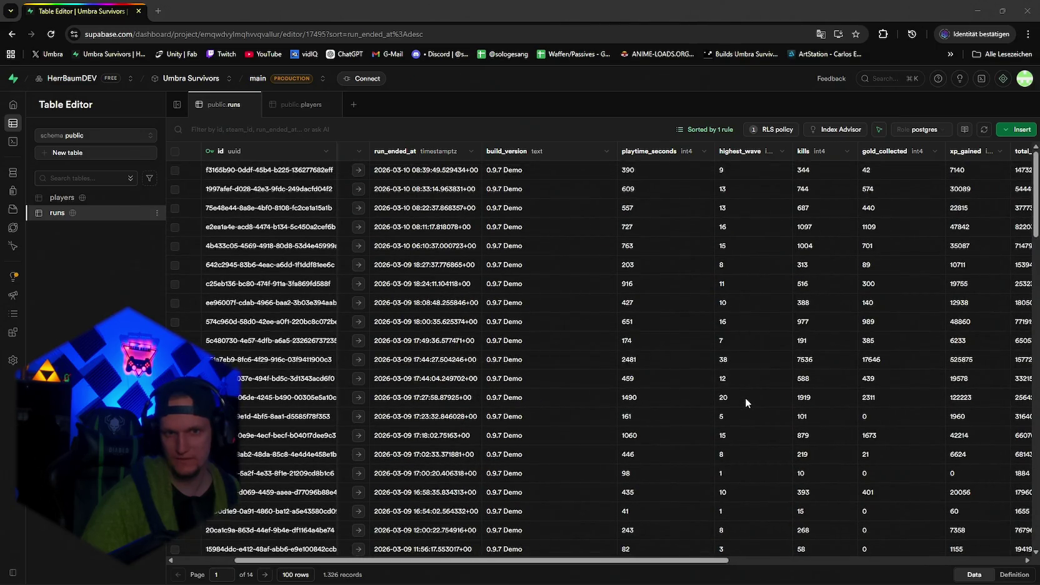
{"action": "scroll", "coordinate": [745, 397], "scroll_direction": "down", "scroll_amount": 15}
{"action": "scroll", "coordinate": [745, 398], "scroll_direction": "down", "scroll_amount": 5}
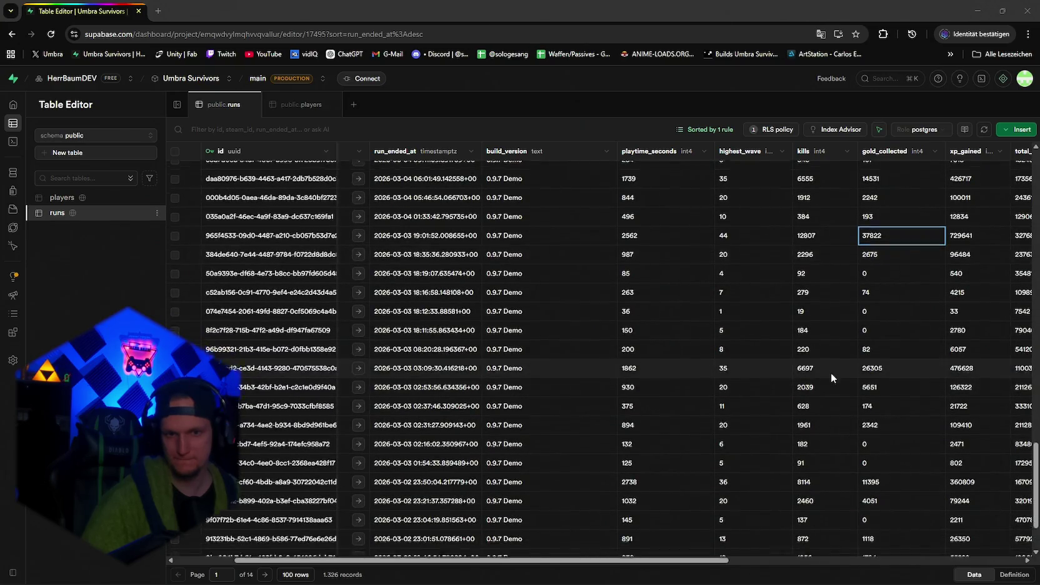
{"action": "scroll", "coordinate": [829, 373], "scroll_direction": "down", "scroll_amount": 2}
{"action": "left_click", "coordinate": [874, 510]}
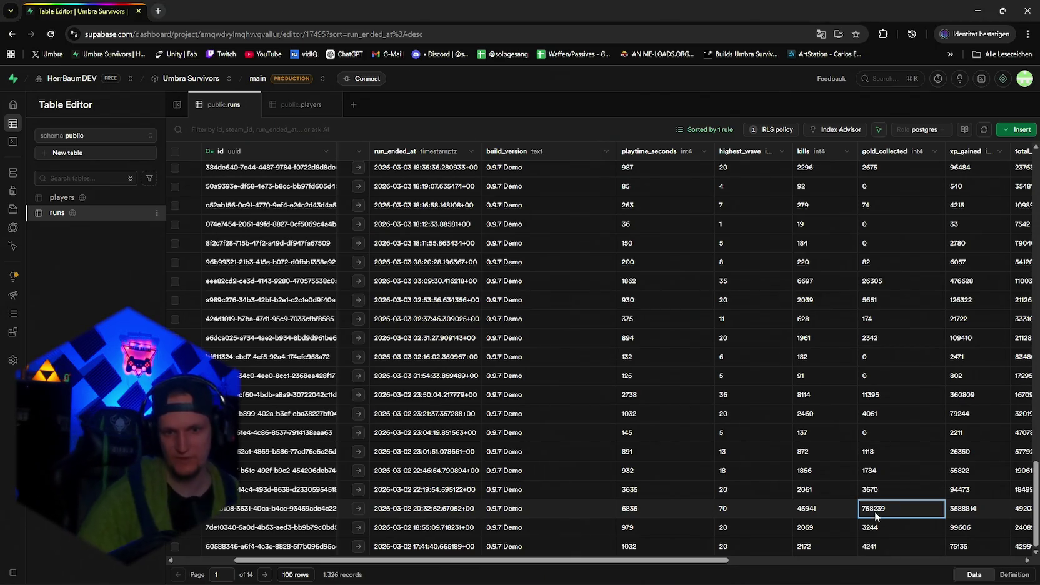
{"action": "double_click", "coordinate": [874, 511]}
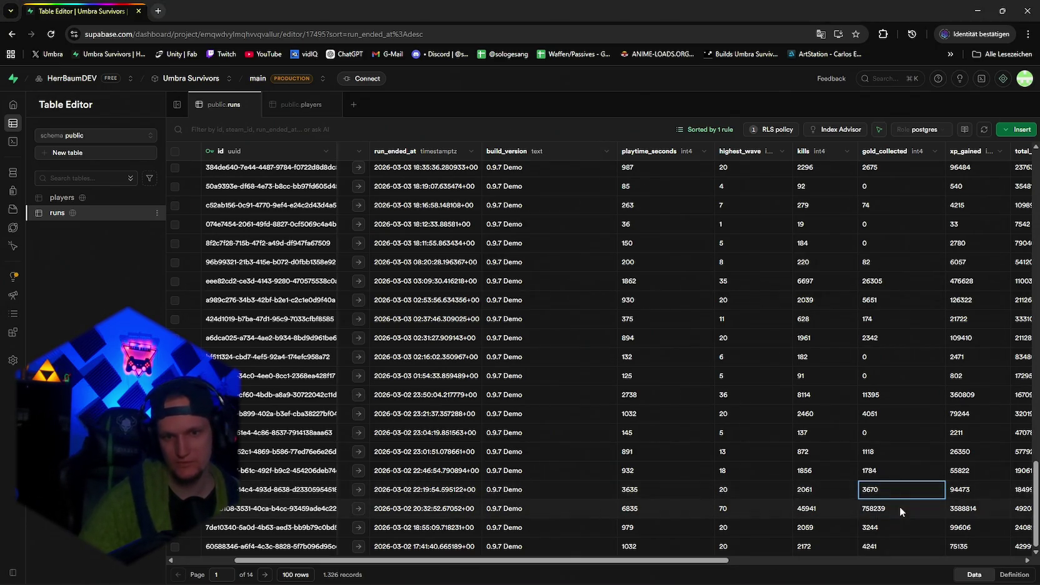
{"action": "key", "text": "Escape"}
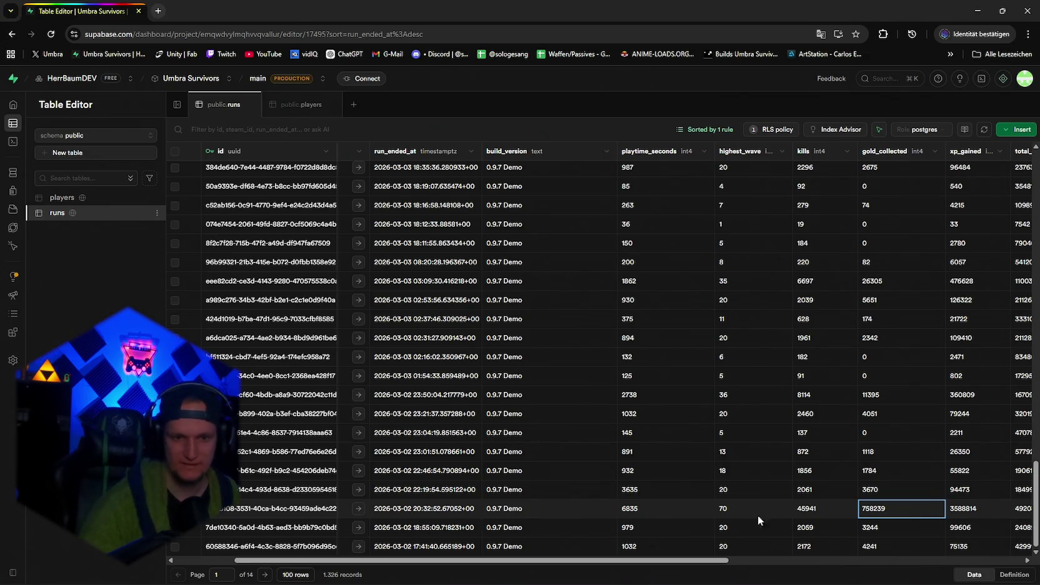
Go to page 2 and inspect the 4395937 gold_collected cell without editing it.
{"action": "mouse_move", "coordinate": [652, 560]}
{"action": "left_mouse_down"}
{"action": "mouse_move", "coordinate": [791, 559]}
{"action": "mouse_move", "coordinate": [287, 569]}
{"action": "left_mouse_up"}
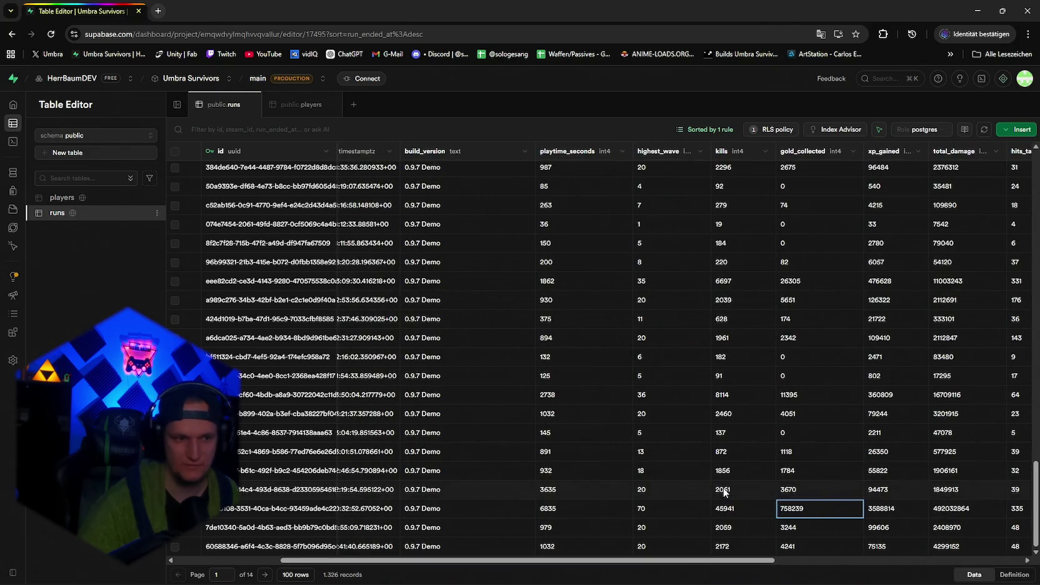
{"action": "left_click", "coordinate": [267, 575]}
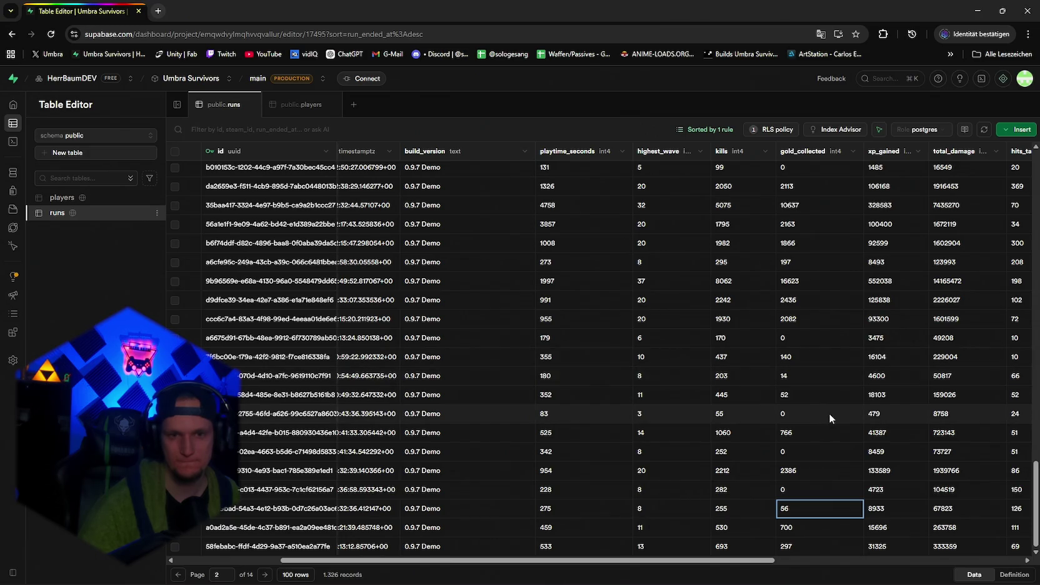
{"action": "scroll", "coordinate": [829, 412], "scroll_direction": "up", "scroll_amount": 3}
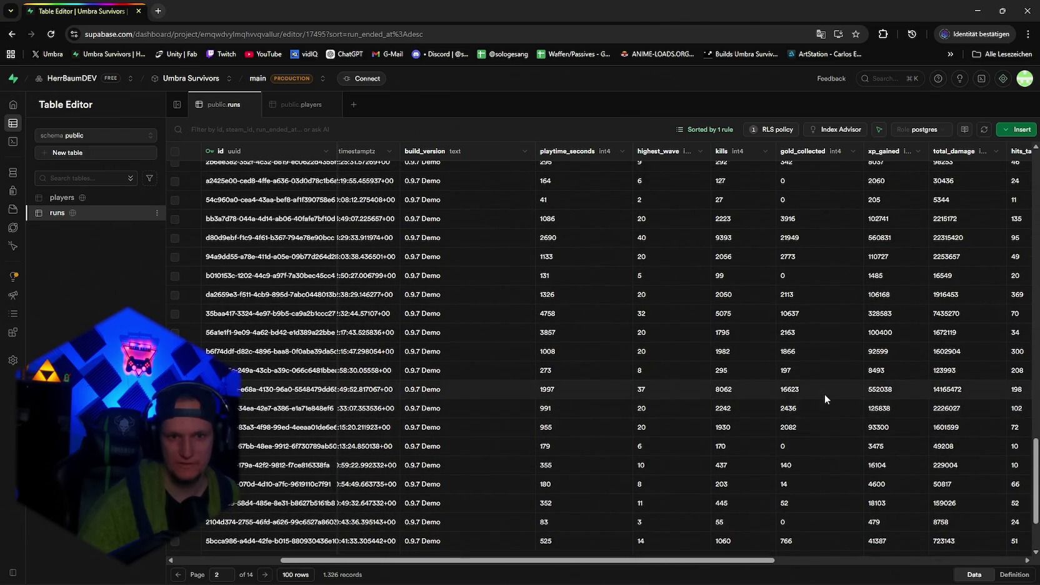
{"action": "scroll", "coordinate": [825, 391], "scroll_direction": "up", "scroll_amount": 6}
{"action": "left_click", "coordinate": [821, 342]}
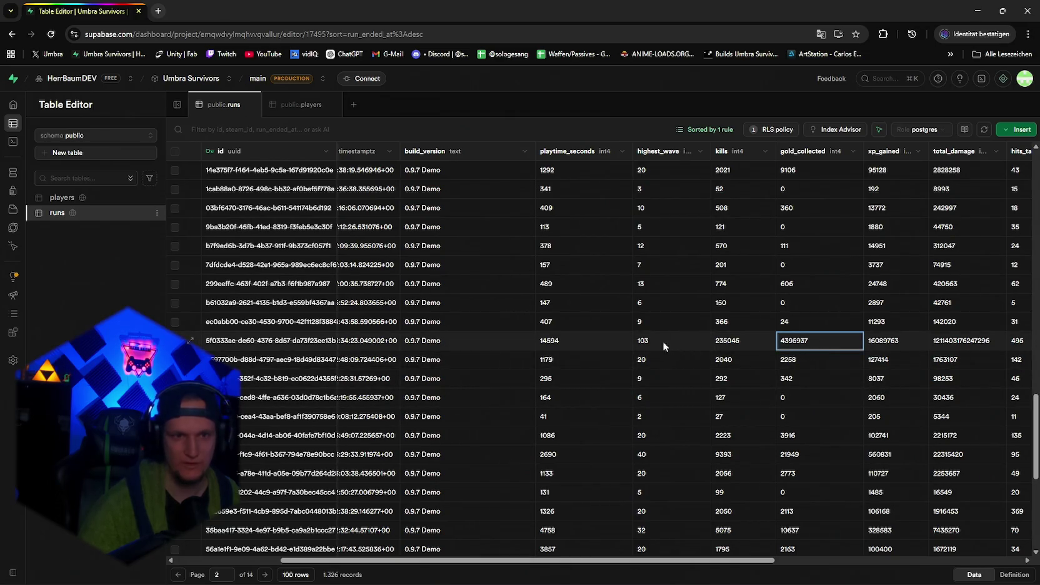
{"action": "double_click", "coordinate": [803, 338]}
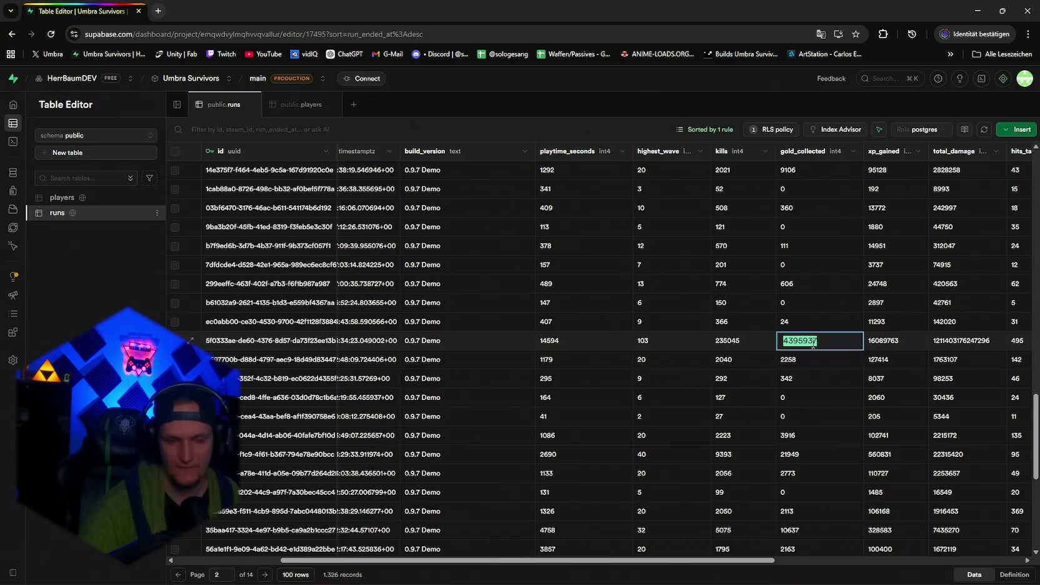
{"action": "mouse_move", "coordinate": [818, 341]}
{"action": "left_mouse_down"}
{"action": "mouse_move", "coordinate": [783, 341]}
{"action": "mouse_move", "coordinate": [818, 341]}
{"action": "left_mouse_up"}
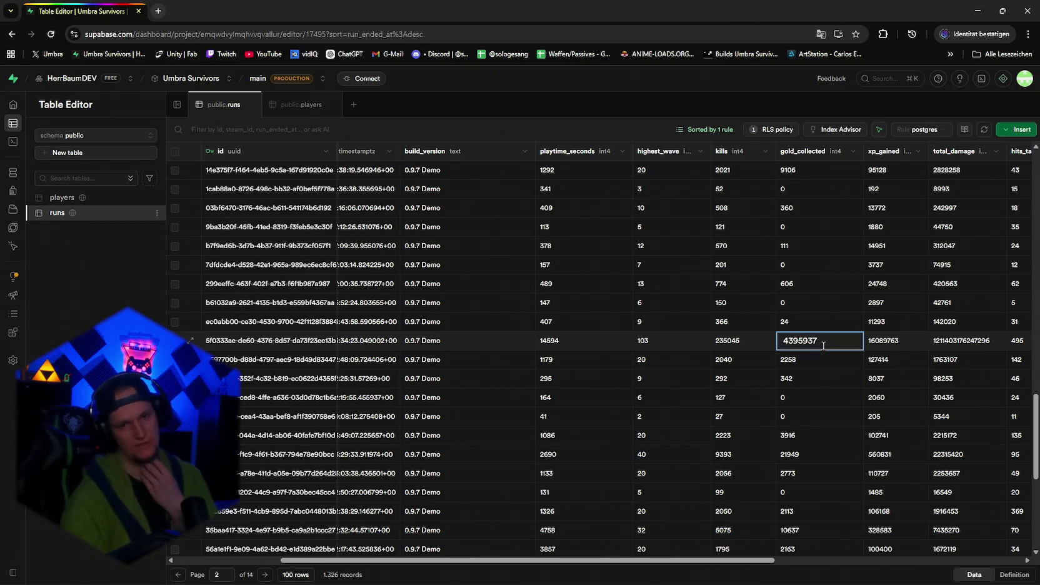
{"action": "left_click", "coordinate": [809, 319]}
{"action": "left_click", "coordinate": [811, 341]}
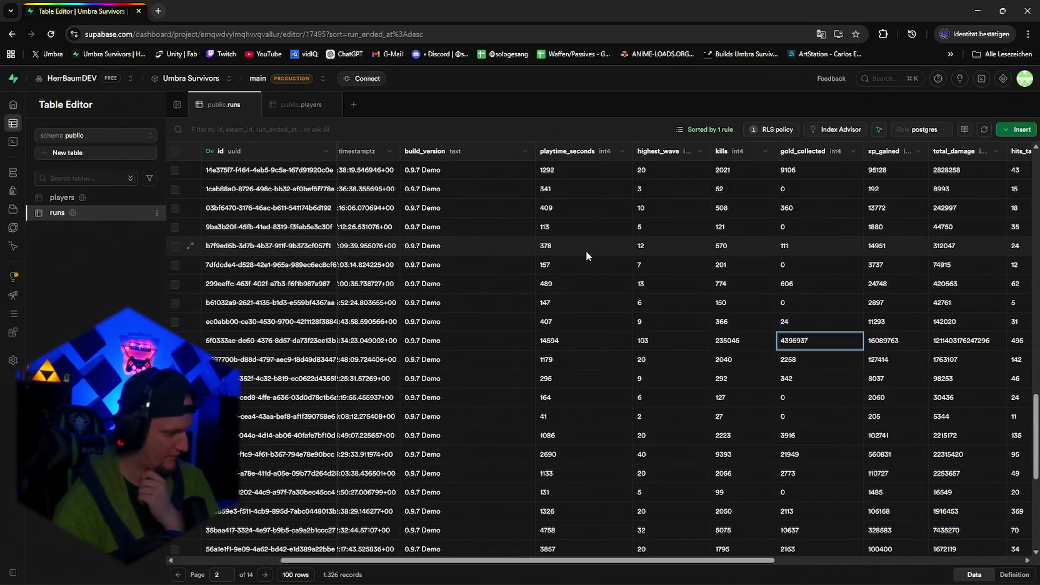
Scroll the runs table once more, then switch over to the Unity editor.
{"action": "scroll", "coordinate": [764, 525], "scroll_direction": "down", "scroll_amount": 5}
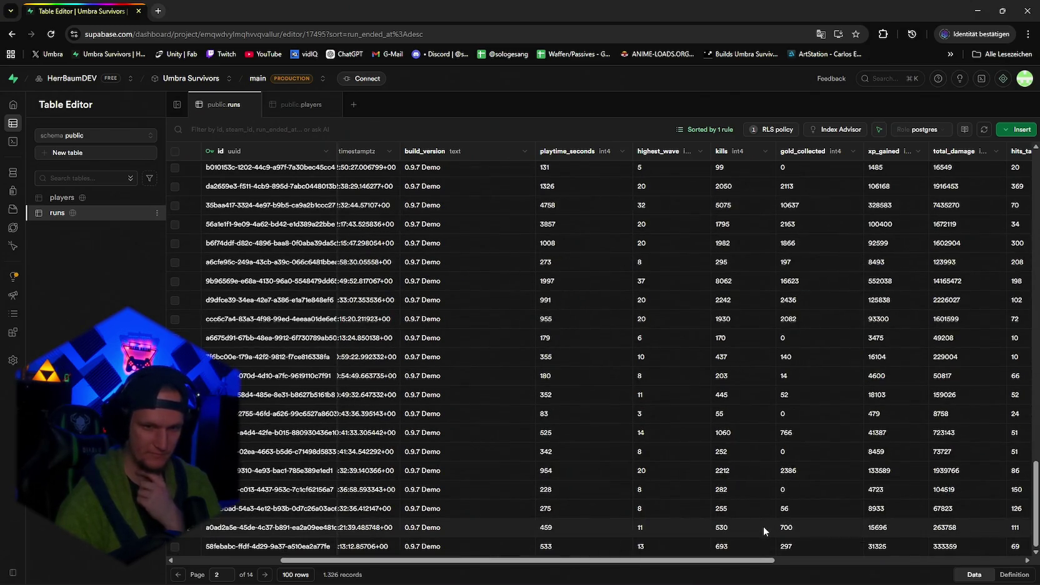
{"action": "left_click_drag", "start_coordinate": [695, 561], "coordinate": [555, 569]}
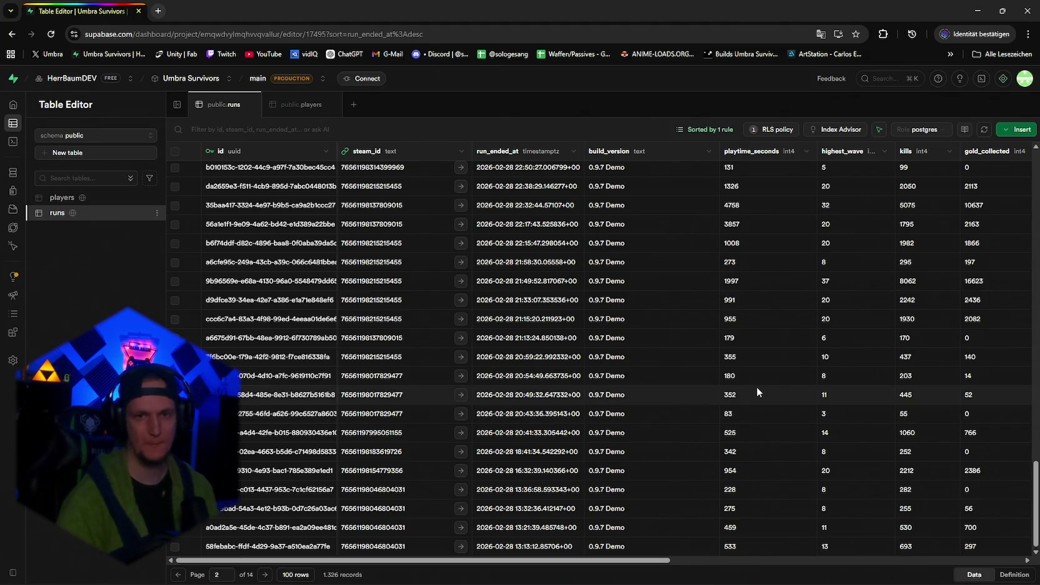
{"action": "scroll", "coordinate": [693, 520], "scroll_direction": "up", "scroll_amount": 20}
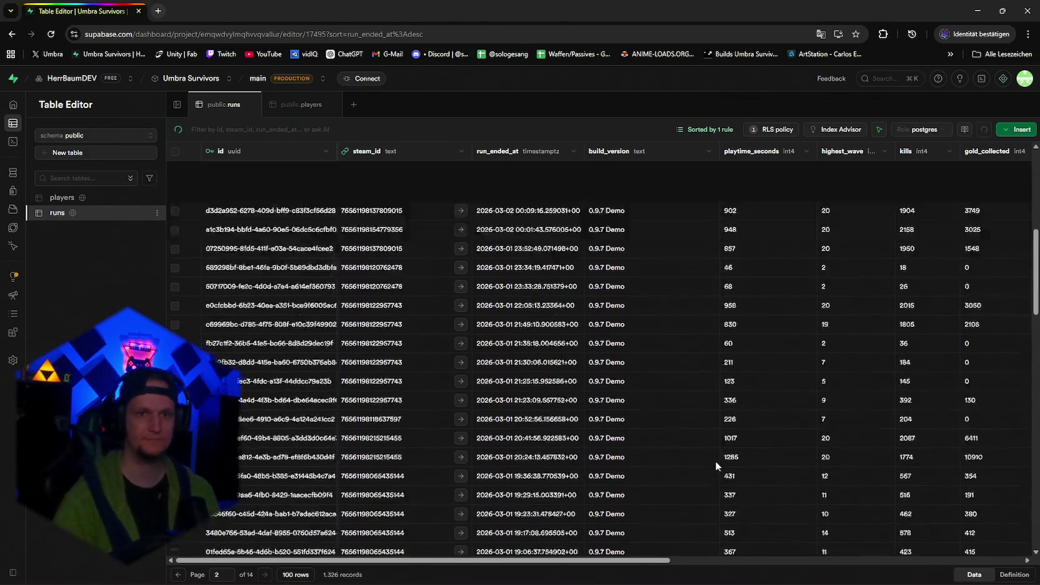
{"action": "left_click", "coordinate": [997, 12]}
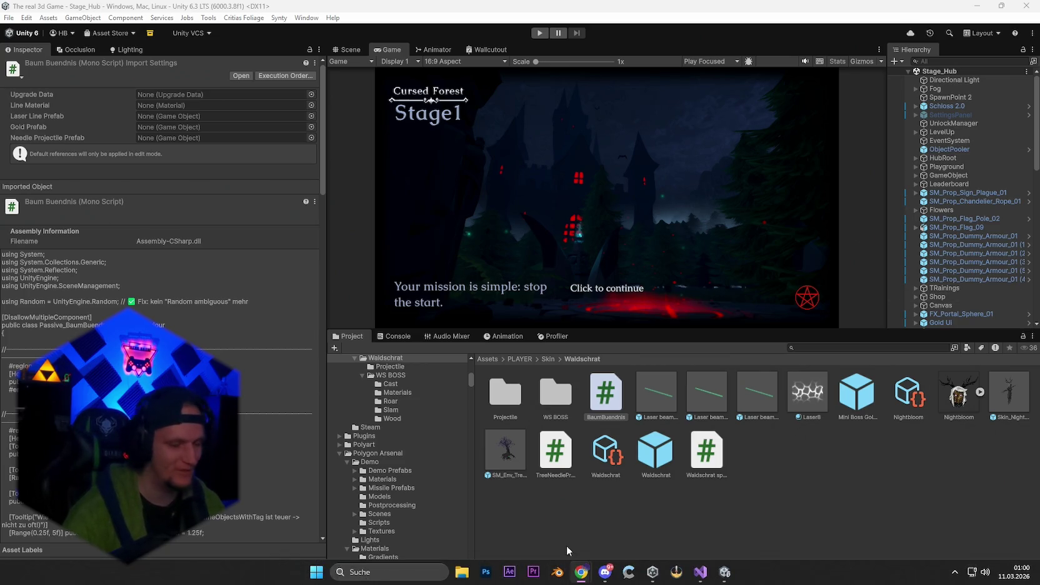
Switch from Unity back to the Supabase runs table in Chrome.
{"action": "mouse_move", "coordinate": [719, 579]}
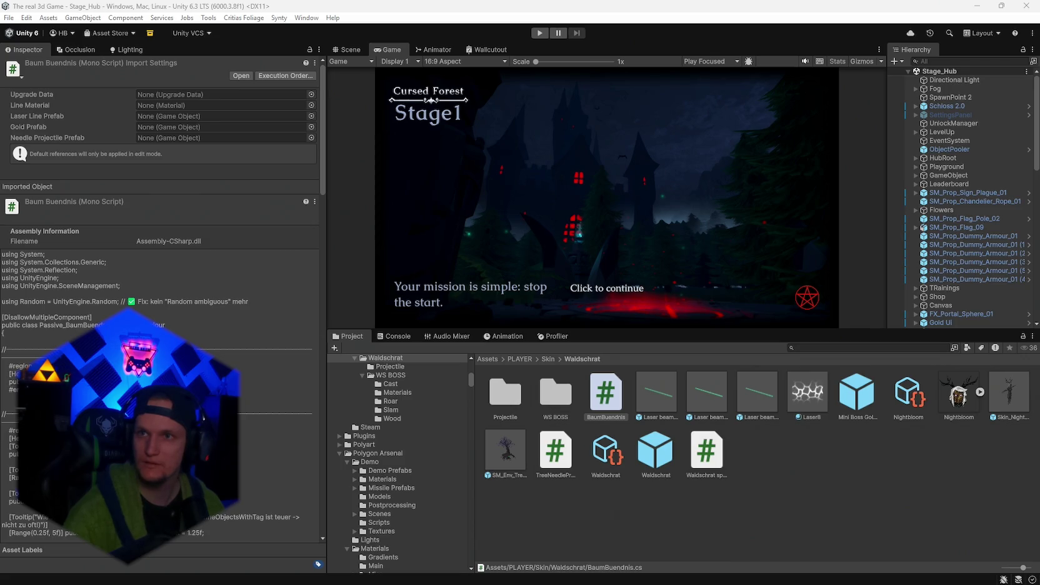
{"action": "key", "text": "alt+Tab"}
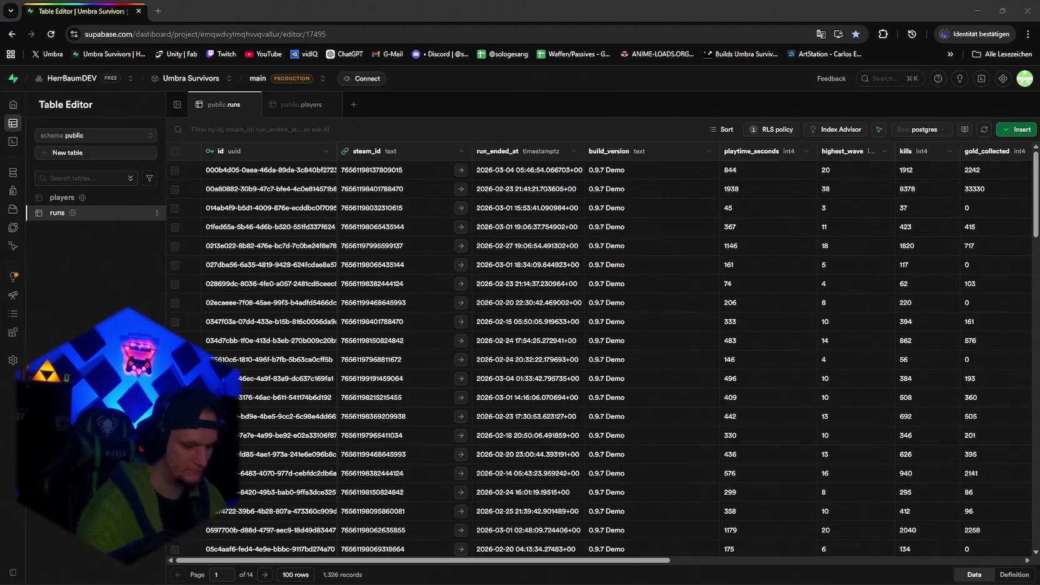
Sort the runs table by run_ended_at, newest first.
{"action": "scroll", "coordinate": [560, 290], "scroll_direction": "down", "scroll_amount": 4}
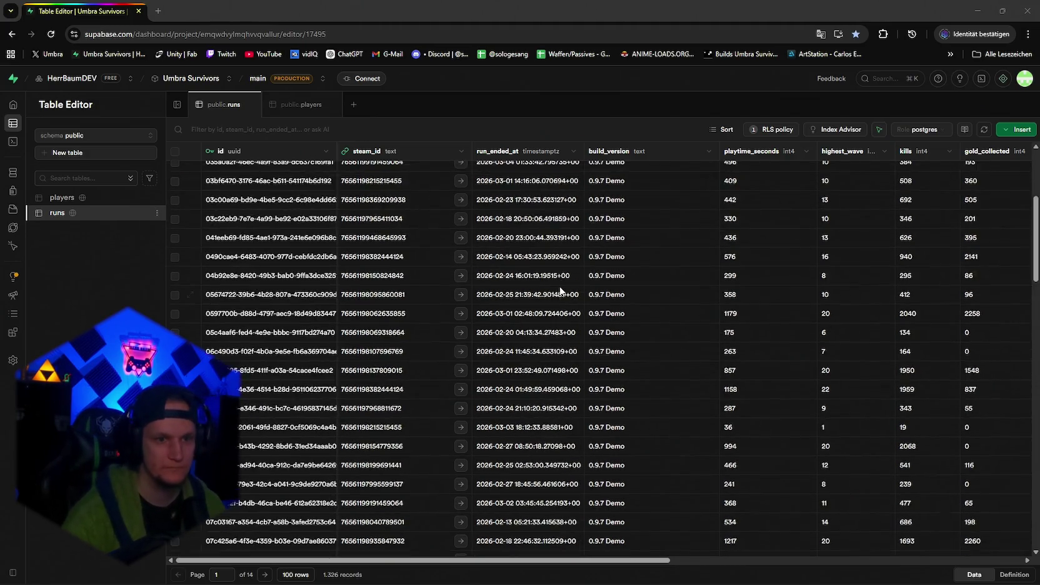
{"action": "scroll", "coordinate": [599, 321], "scroll_direction": "down", "scroll_amount": 15}
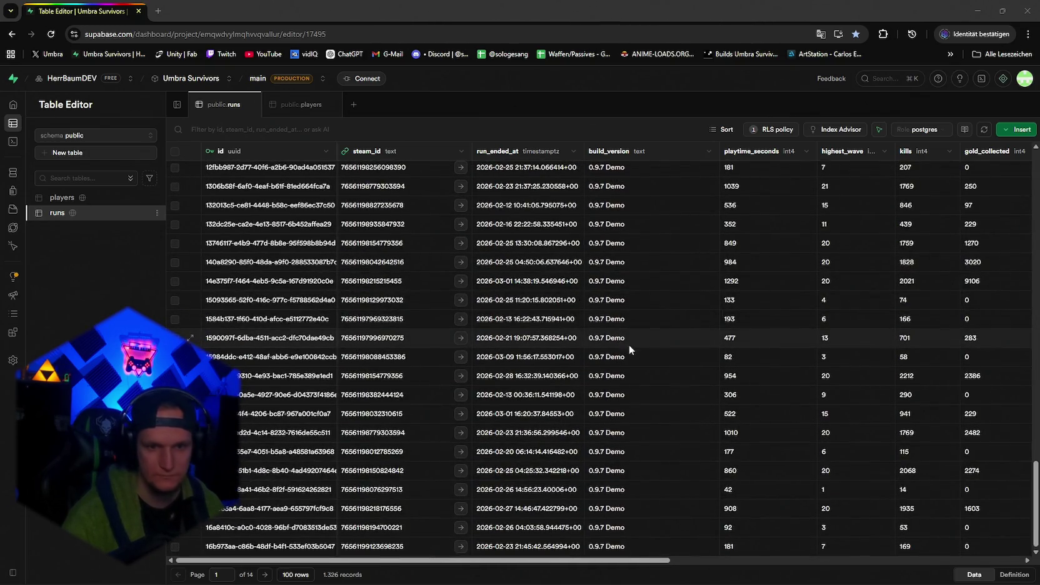
{"action": "scroll", "coordinate": [628, 431], "scroll_direction": "up", "scroll_amount": 20}
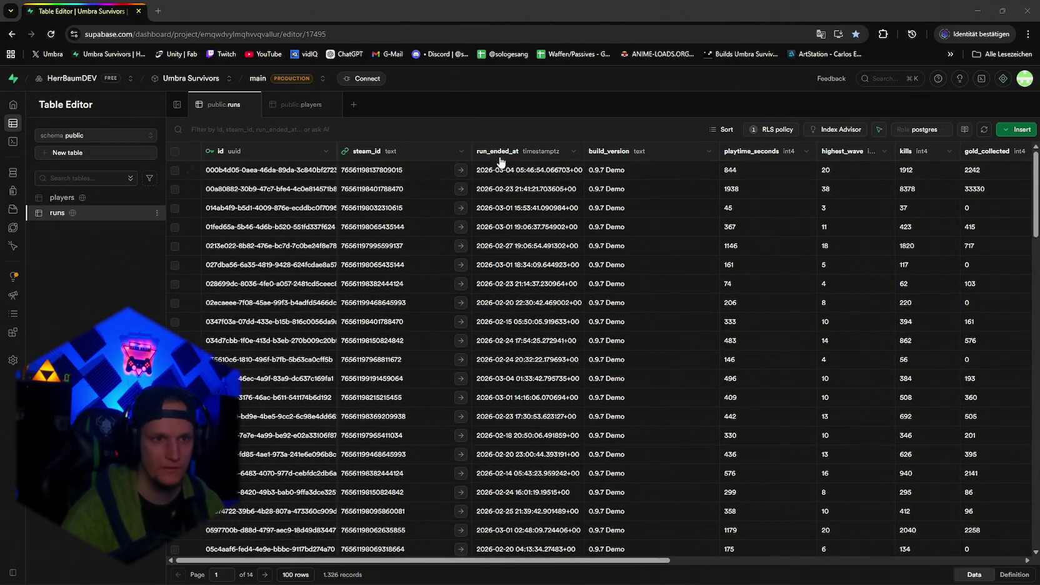
{"action": "left_click", "coordinate": [573, 152]}
{"action": "left_click", "coordinate": [501, 187]}
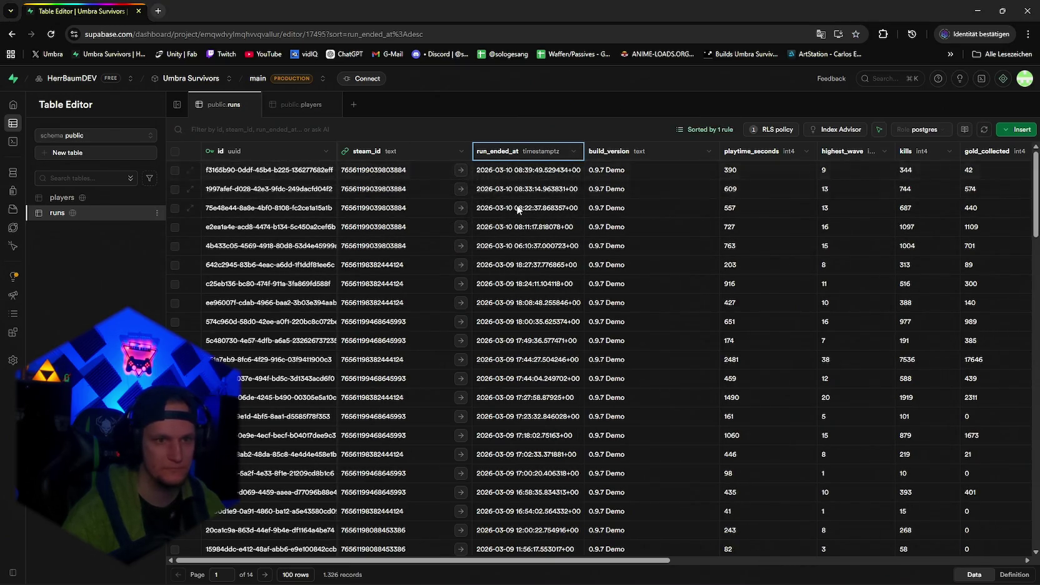
Move the sorted runs table on to page 2 of 14.
{"action": "scroll", "coordinate": [517, 210], "scroll_direction": "down", "scroll_amount": 20}
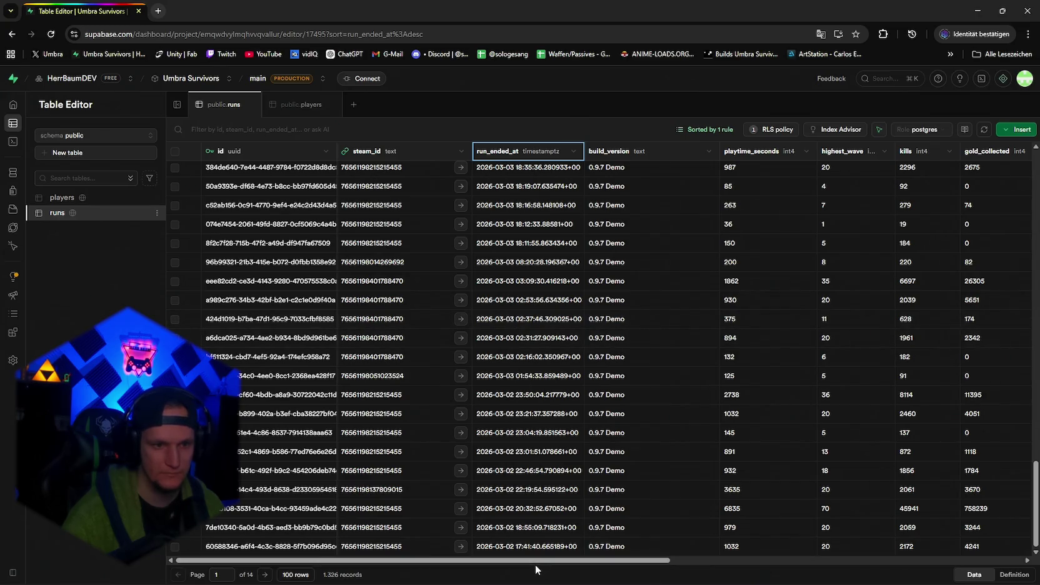
{"action": "scroll", "coordinate": [542, 565], "scroll_direction": "right", "scroll_amount": 1}
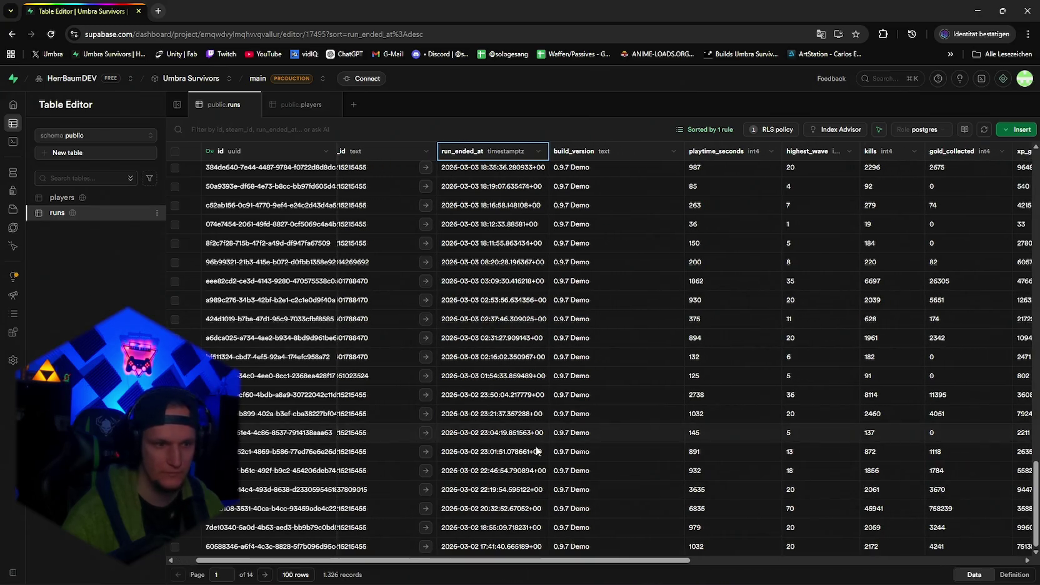
{"action": "left_click", "coordinate": [265, 575]}
{"action": "scroll", "coordinate": [570, 299], "scroll_direction": "up", "scroll_amount": 20}
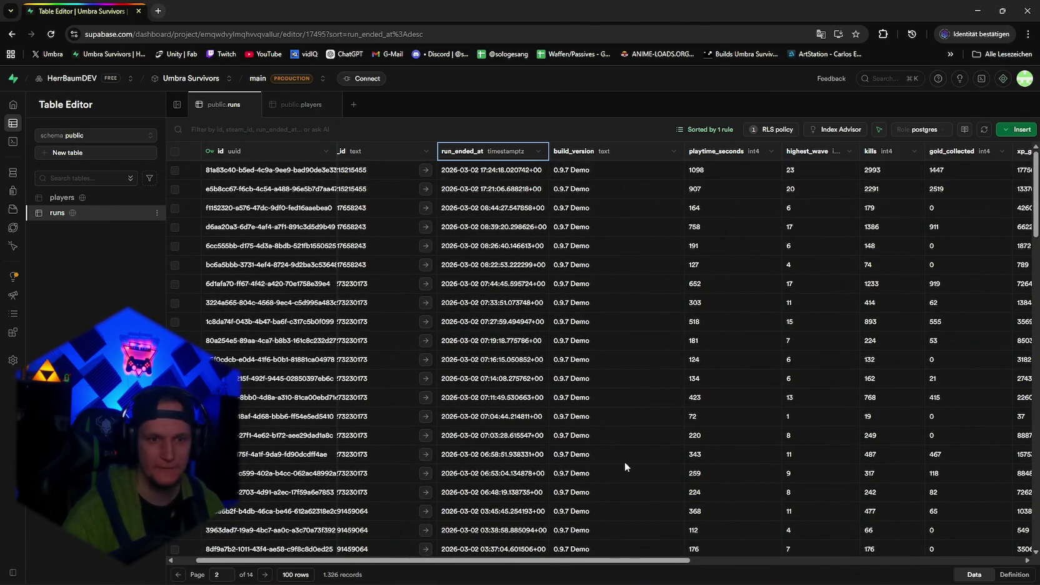
{"action": "left_click_drag", "start_coordinate": [554, 562], "coordinate": [601, 562]}
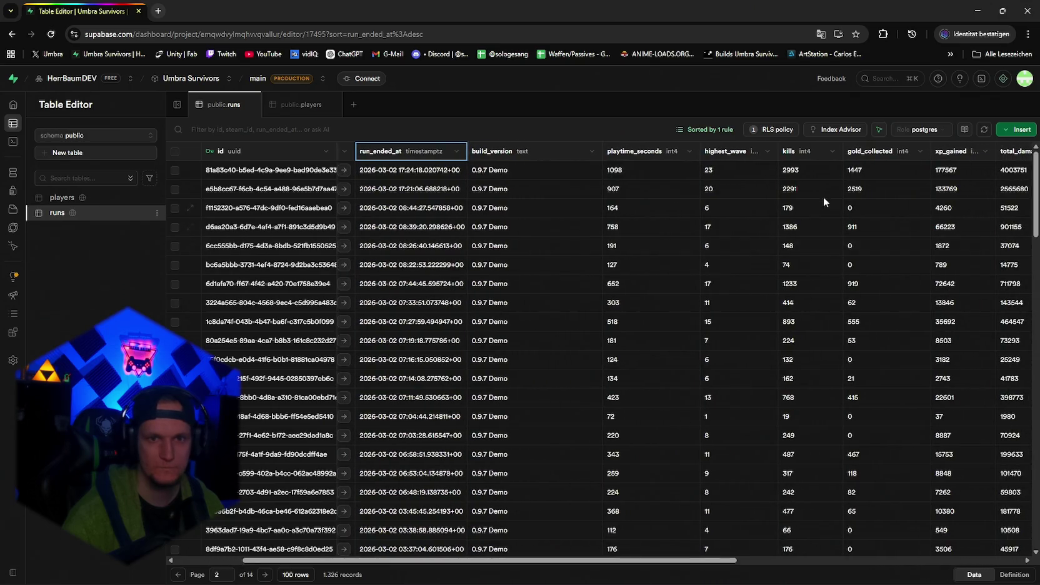
Snip the gold_collected column for the top rows of page 2, starting at 1447.
{"action": "left_click", "coordinate": [872, 170]}
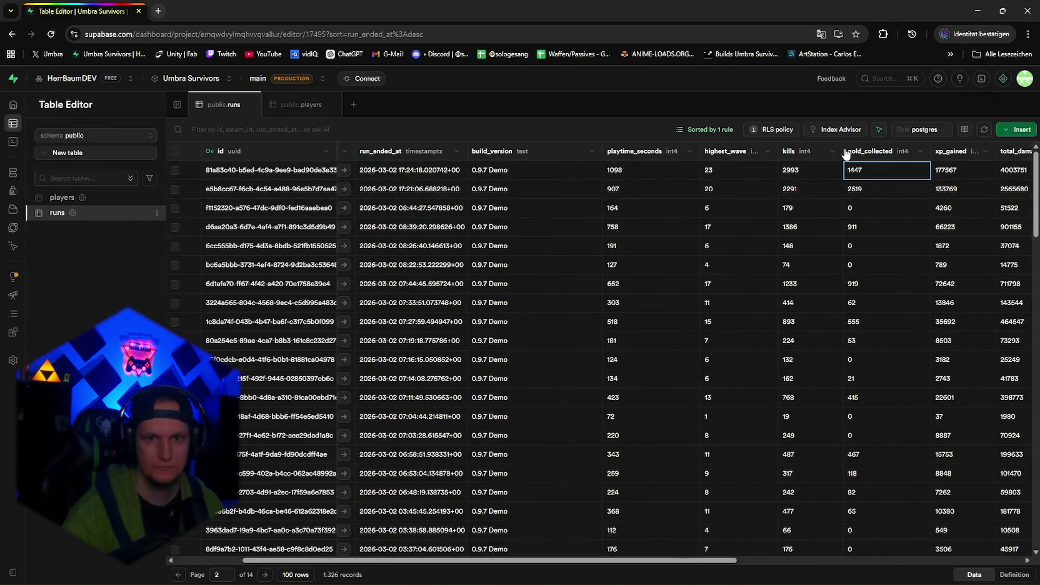
{"action": "key", "text": "super+shift+s"}
{"action": "left_click_drag", "start_coordinate": [839, 142], "coordinate": [945, 558]}
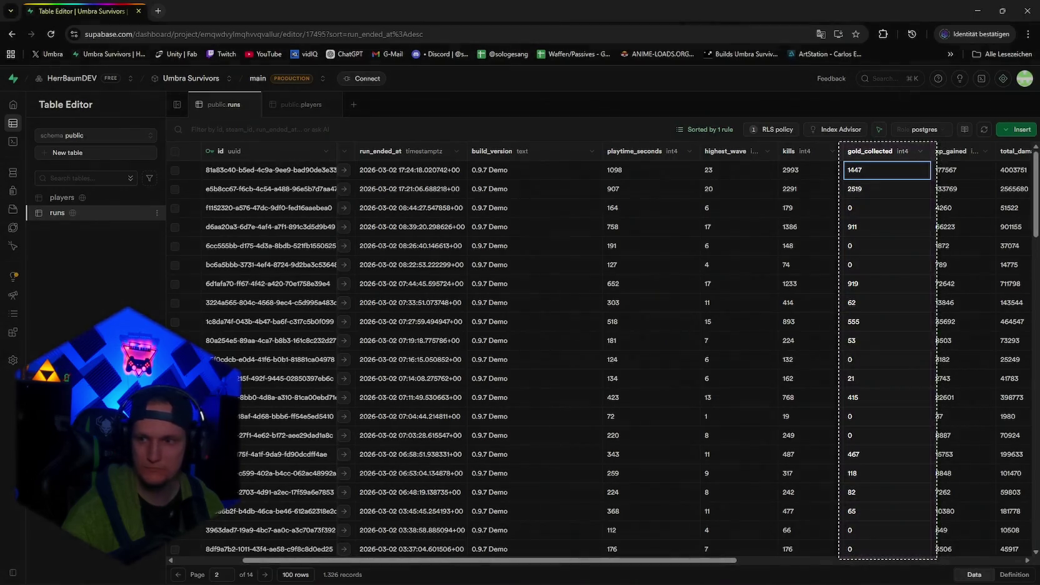
Scroll down page 2 and snip the next gold_collected values, including 0 and 412.
{"action": "left_click", "coordinate": [865, 550]}
{"action": "scroll", "coordinate": [850, 494], "scroll_direction": "down", "scroll_amount": 5}
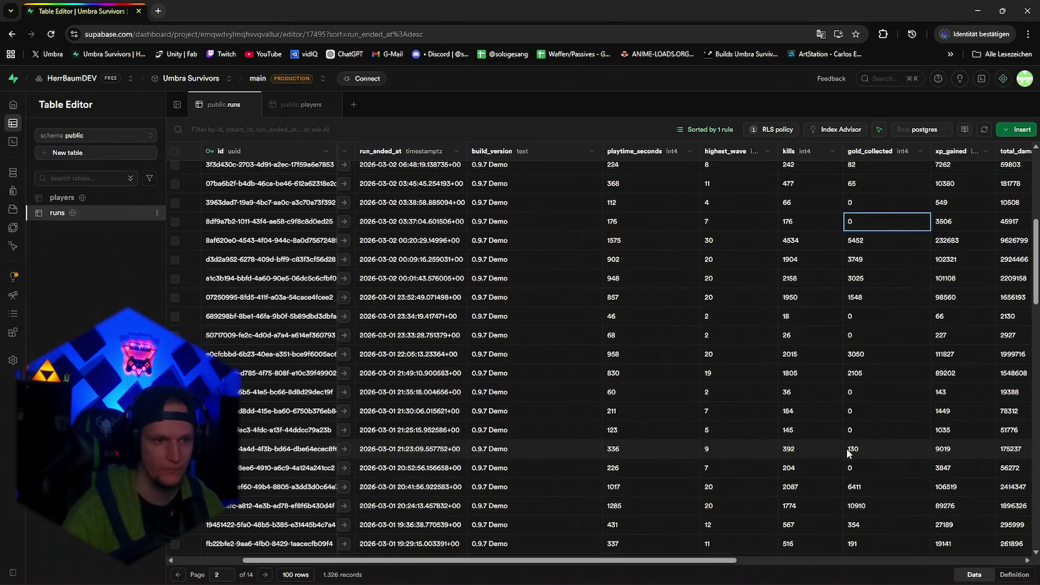
{"action": "scroll", "coordinate": [875, 338], "scroll_direction": "down", "scroll_amount": 4}
{"action": "left_click", "coordinate": [875, 337]}
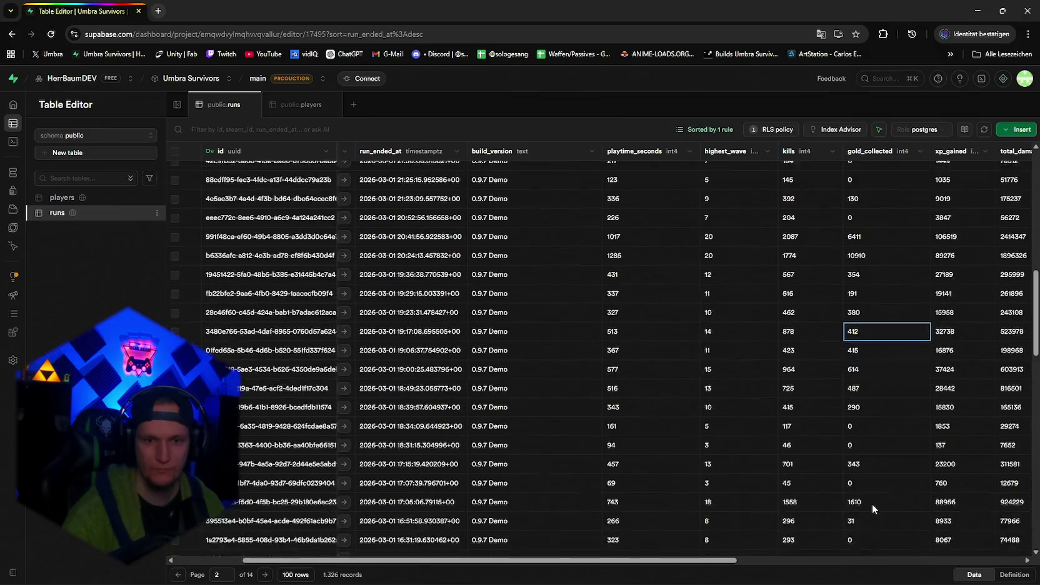
{"action": "left_click_drag", "start_coordinate": [1035, 305], "coordinate": [1035, 342]}
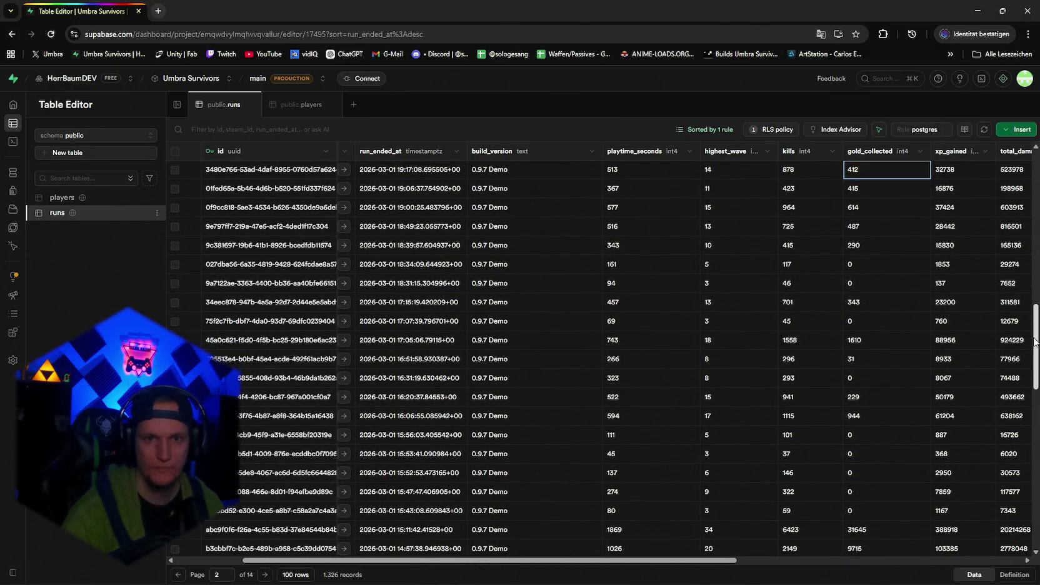
{"action": "key", "text": "super+shift+s"}
{"action": "mouse_move", "coordinate": [841, 160]}
{"action": "left_mouse_down"}
{"action": "mouse_move", "coordinate": [893, 277]}
{"action": "mouse_move", "coordinate": [939, 481]}
{"action": "mouse_move", "coordinate": [934, 556]}
{"action": "left_mouse_up"}
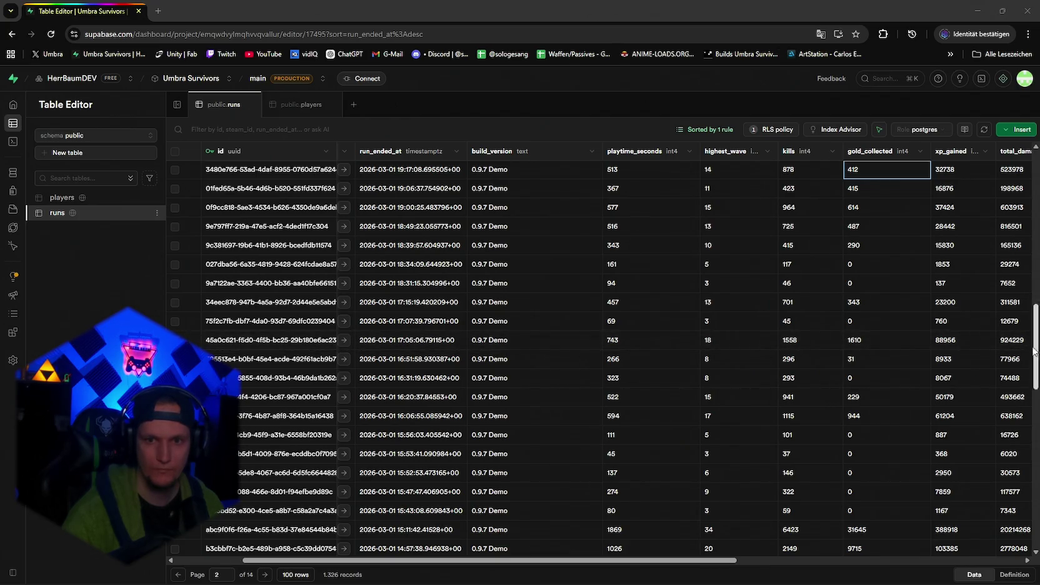
Select the total_damage value 924229 and look through the remaining rows of page 2.
{"action": "left_click", "coordinate": [1032, 347]}
{"action": "scroll", "coordinate": [1033, 360], "scroll_direction": "down", "scroll_amount": 2}
{"action": "scroll", "coordinate": [1032, 370], "scroll_direction": "down", "scroll_amount": 2}
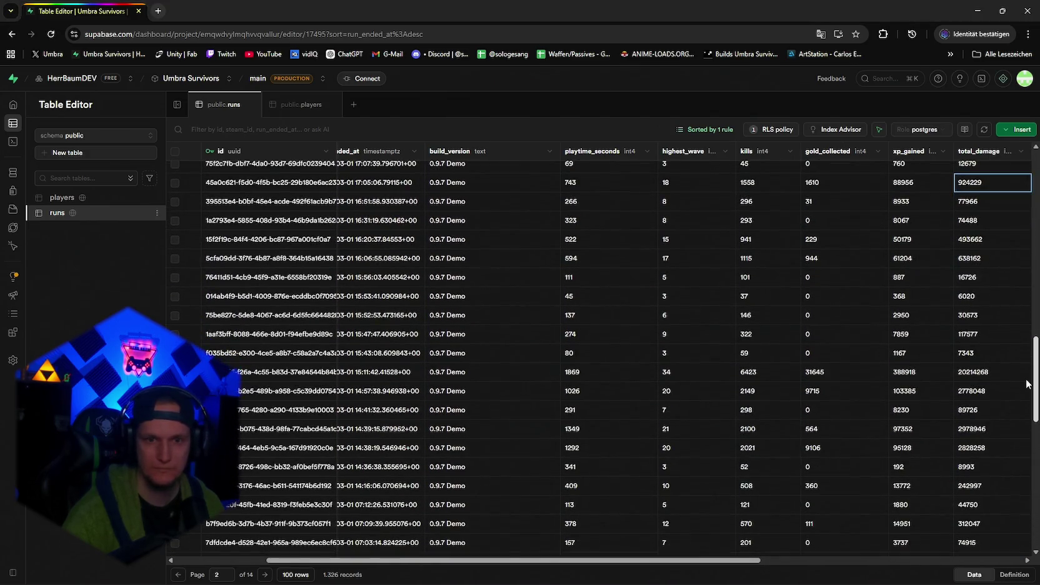
{"action": "scroll", "coordinate": [1026, 375], "scroll_direction": "up", "scroll_amount": 2}
{"action": "scroll", "coordinate": [1026, 365], "scroll_direction": "down", "scroll_amount": 3}
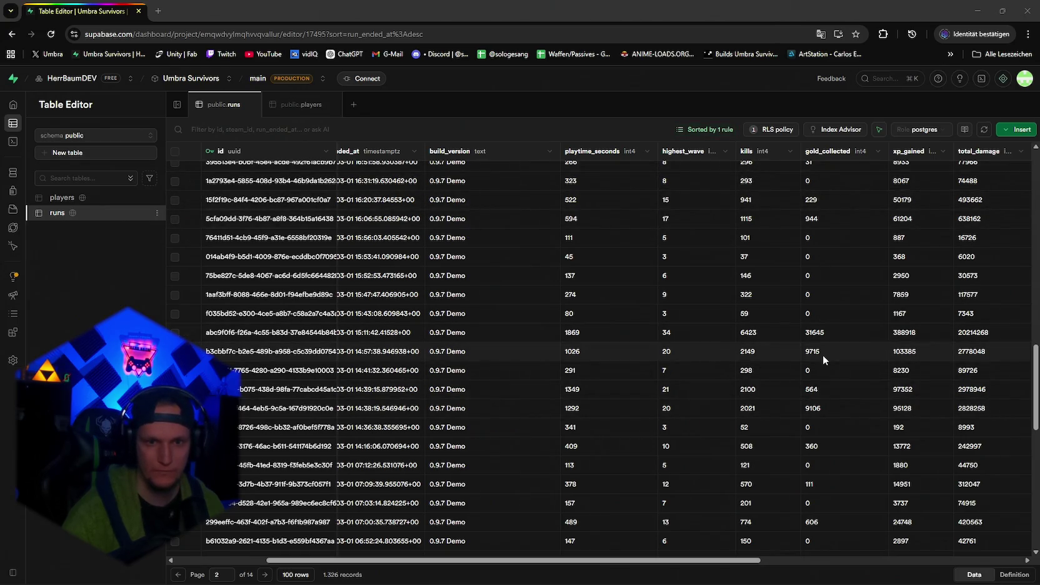
{"action": "scroll", "coordinate": [822, 356], "scroll_direction": "down", "scroll_amount": 5}
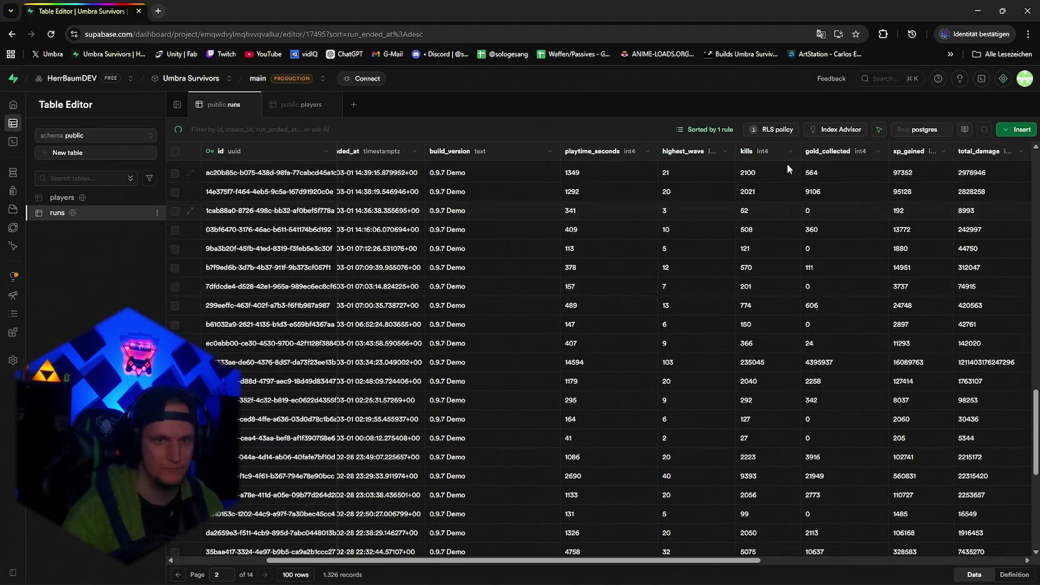
Snip the remaining gold_collected values on page 2, down to the last row's 2386.
{"action": "key", "text": "super+shift+s"}
{"action": "left_click_drag", "start_coordinate": [800, 163], "coordinate": [892, 556]}
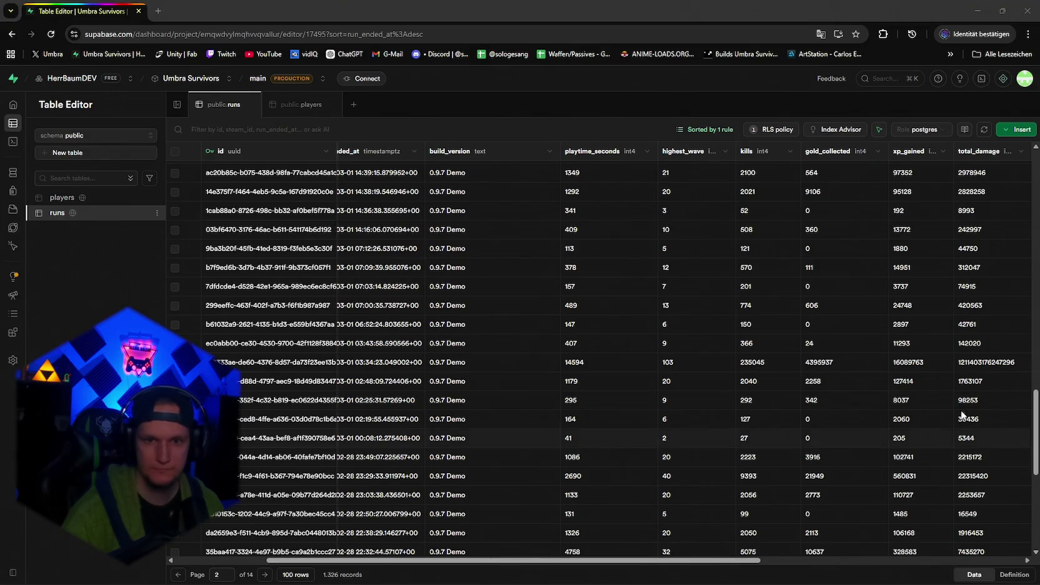
{"action": "left_click_drag", "start_coordinate": [1034, 425], "coordinate": [1028, 480]}
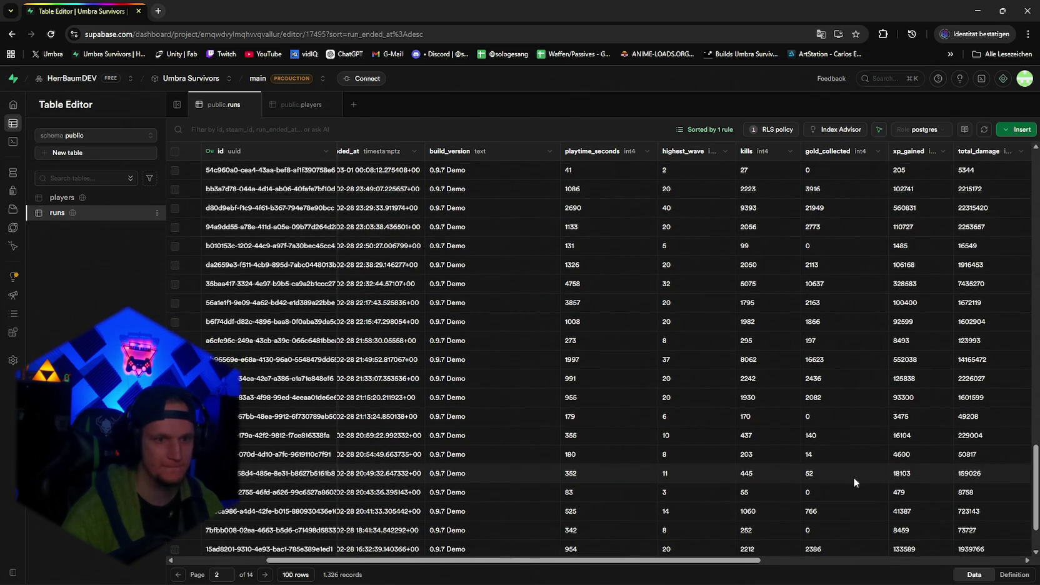
{"action": "left_click_drag", "start_coordinate": [672, 563], "coordinate": [644, 563]}
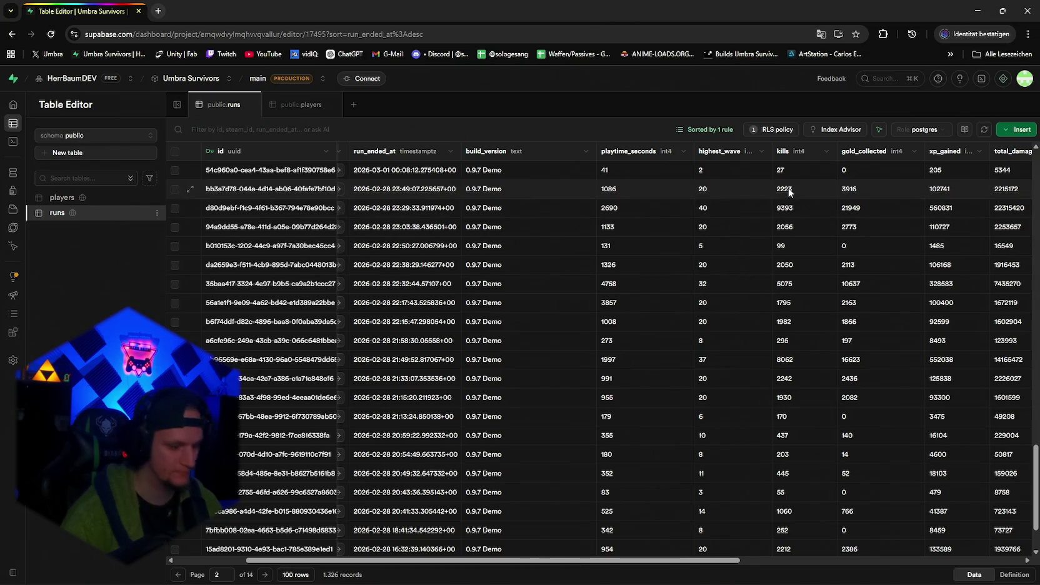
{"action": "key", "text": "super+shift+s"}
{"action": "mouse_move", "coordinate": [835, 165]}
{"action": "left_mouse_down"}
{"action": "mouse_move", "coordinate": [935, 531]}
{"action": "mouse_move", "coordinate": [929, 558]}
{"action": "left_mouse_up"}
{"action": "left_click", "coordinate": [866, 547]}
{"action": "scroll", "coordinate": [810, 462], "scroll_direction": "down", "scroll_amount": 2}
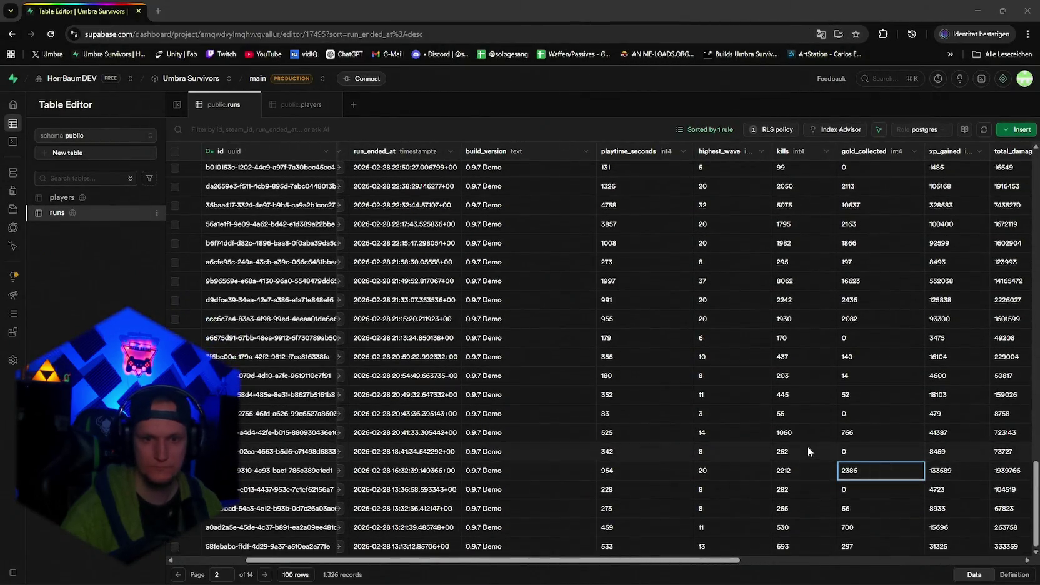
{"action": "key", "text": "shift+super+s"}
{"action": "mouse_move", "coordinate": [836, 466]}
{"action": "left_mouse_down"}
{"action": "mouse_move", "coordinate": [940, 567]}
{"action": "mouse_move", "coordinate": [894, 560]}
{"action": "left_mouse_up"}
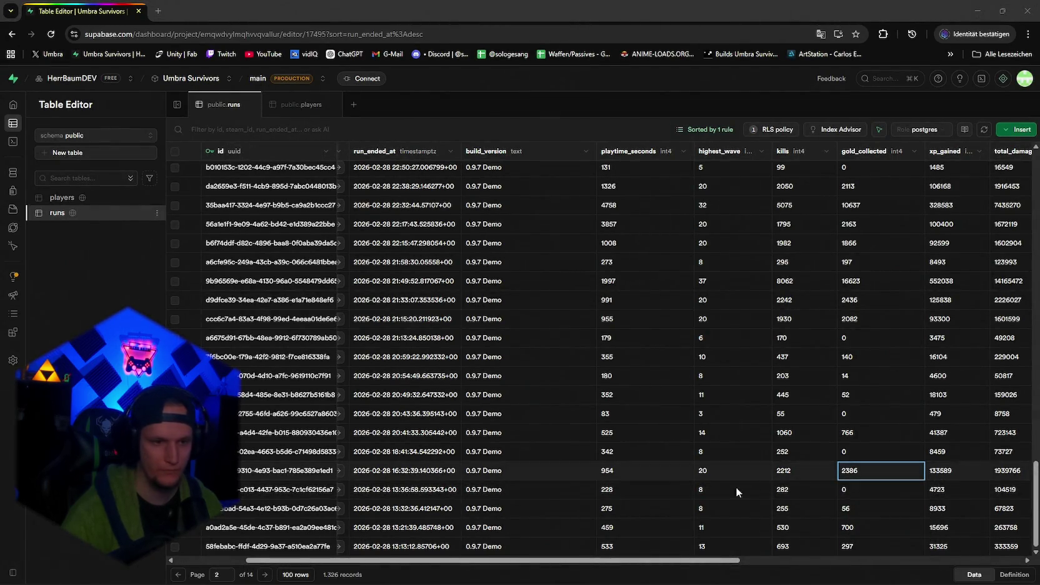
Go to page 3 and capture its first screen of gold_collected values.
{"action": "left_click", "coordinate": [265, 575]}
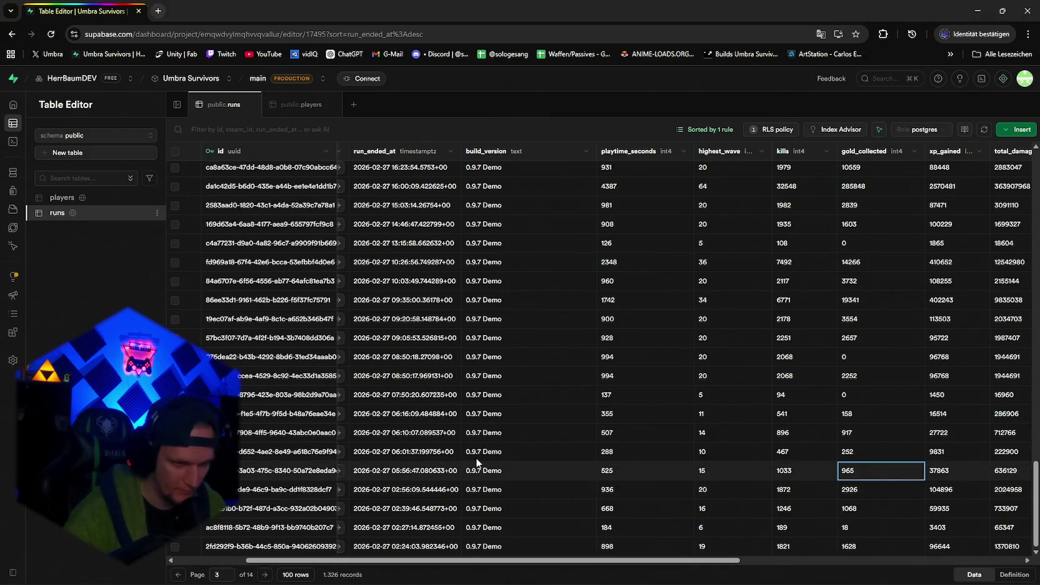
{"action": "scroll", "coordinate": [579, 399], "scroll_direction": "up", "scroll_amount": 2}
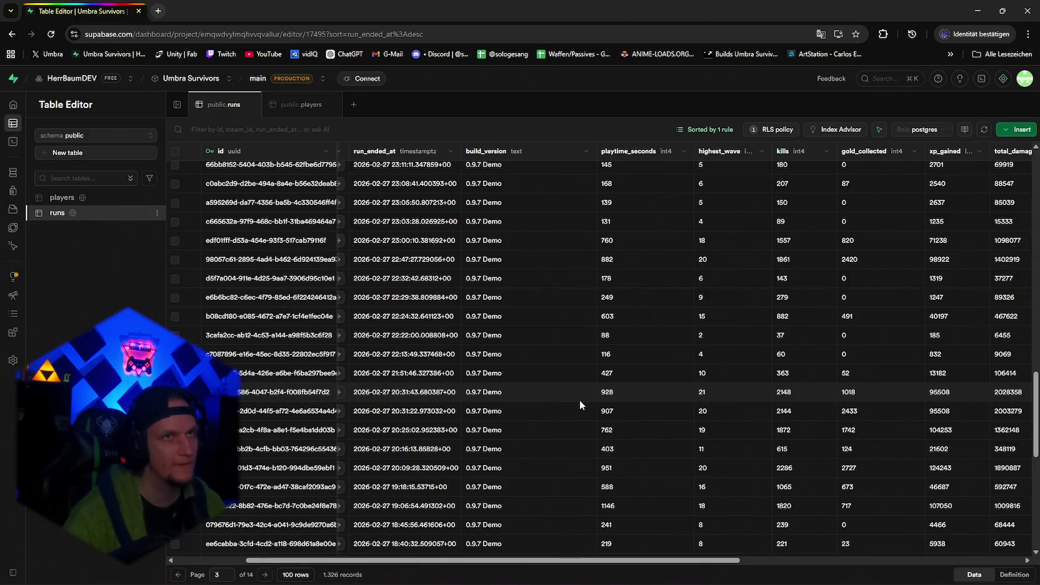
{"action": "scroll", "coordinate": [639, 370], "scroll_direction": "up", "scroll_amount": 5}
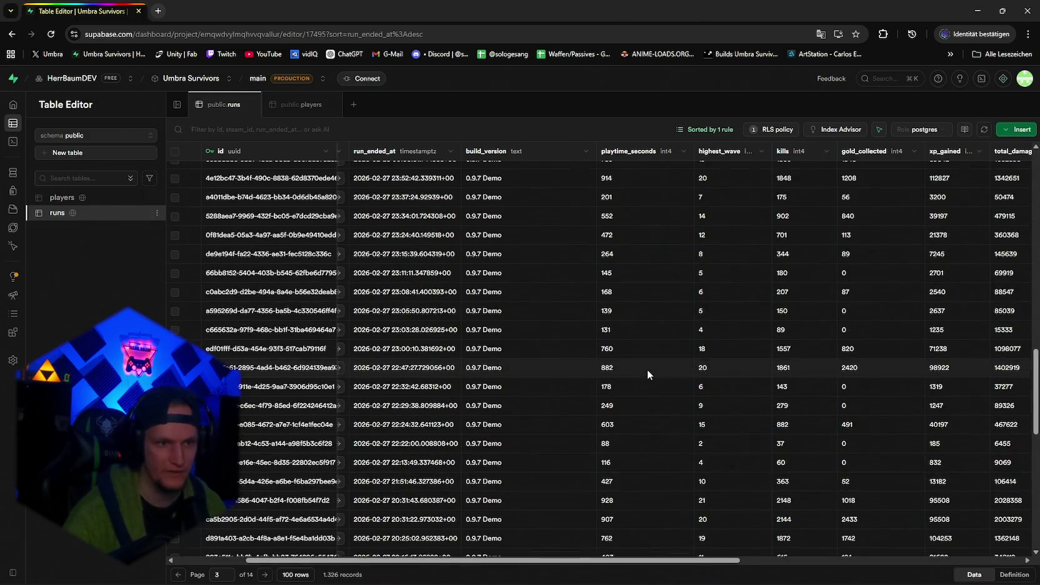
{"action": "scroll", "coordinate": [646, 374], "scroll_direction": "down", "scroll_amount": 10}
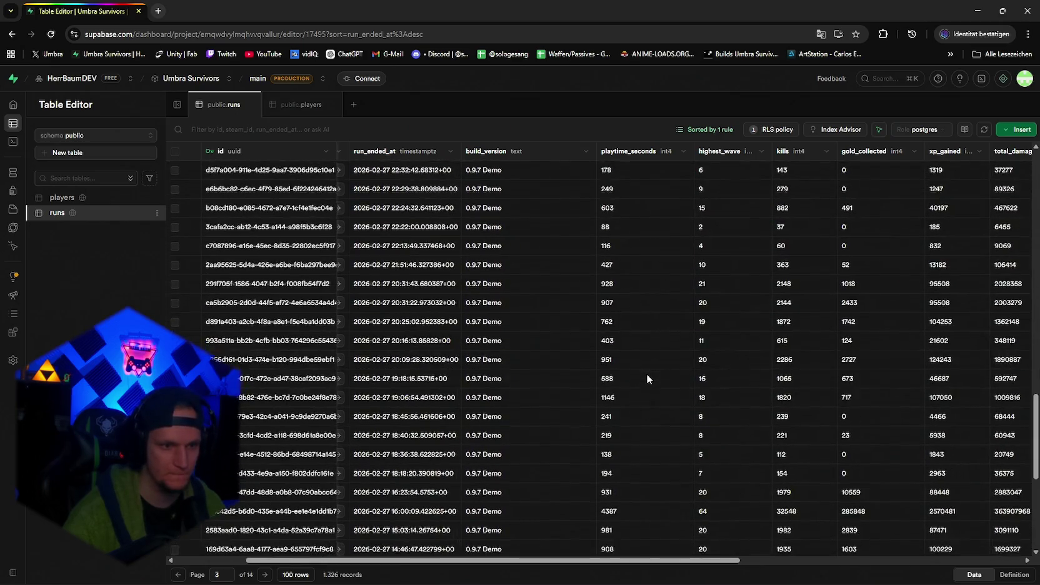
{"action": "scroll", "coordinate": [639, 416], "scroll_direction": "up", "scroll_amount": 10}
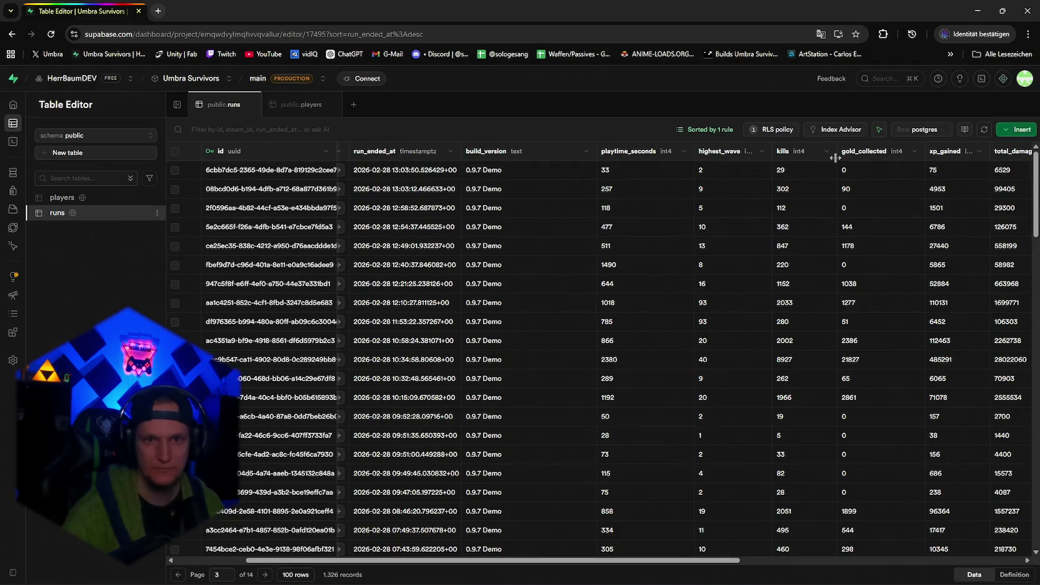
{"action": "key", "text": "super+shift+s"}
{"action": "left_click_drag", "start_coordinate": [835, 159], "coordinate": [930, 556]}
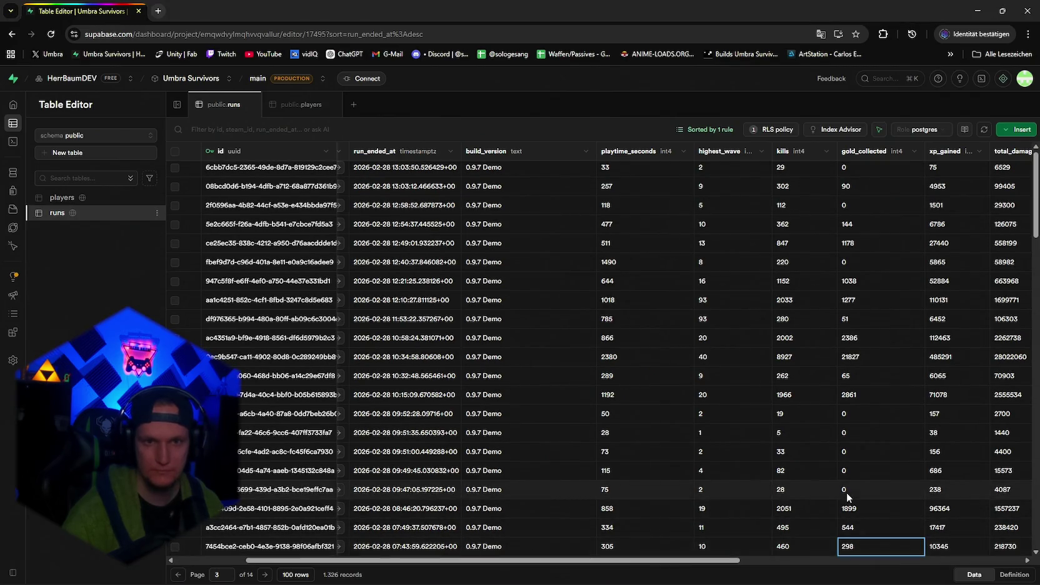
Scroll down page 3, snipping the next two screens of gold_collected values.
{"action": "scroll", "coordinate": [847, 491], "scroll_direction": "down", "scroll_amount": 6}
{"action": "key", "text": "super+shift+s"}
{"action": "mouse_move", "coordinate": [833, 160]}
{"action": "left_mouse_down"}
{"action": "mouse_move", "coordinate": [938, 564]}
{"action": "mouse_move", "coordinate": [928, 563]}
{"action": "left_mouse_up"}
{"action": "scroll", "coordinate": [857, 215], "scroll_direction": "down", "scroll_amount": 5}
{"action": "scroll", "coordinate": [855, 200], "scroll_direction": "down", "scroll_amount": 2}
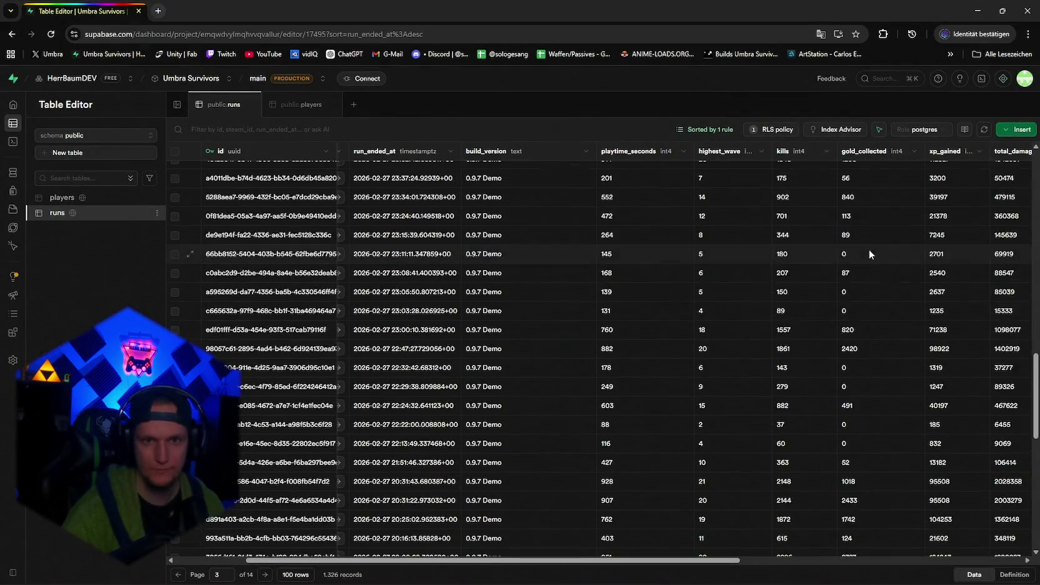
{"action": "key", "text": "super+shift+s"}
{"action": "left_click_drag", "start_coordinate": [835, 155], "coordinate": [935, 565]}
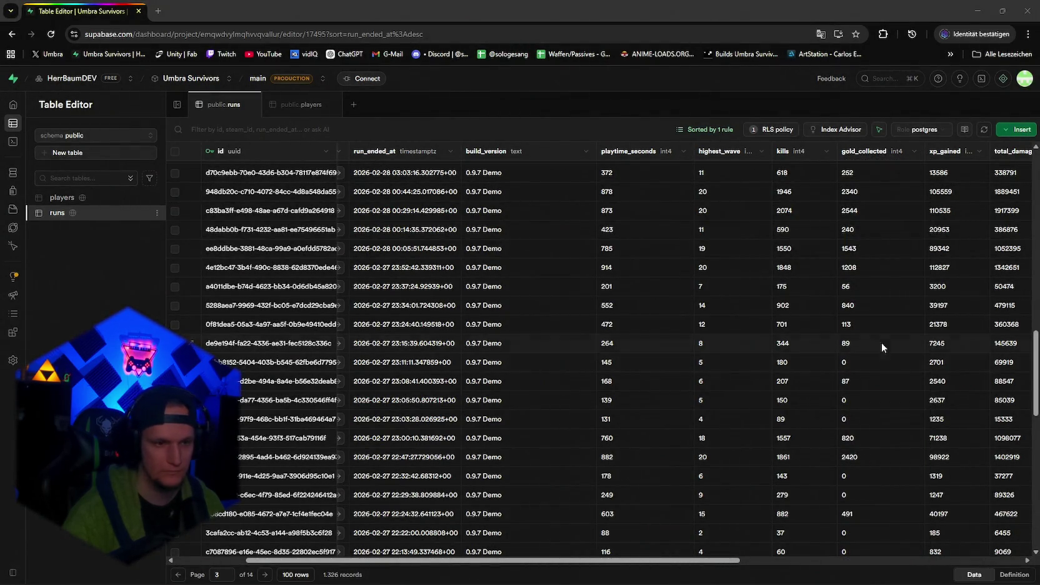
Capture the last gold_collected values on page 3 and advance to page 4.
{"action": "scroll", "coordinate": [855, 343], "scroll_direction": "down", "scroll_amount": 10}
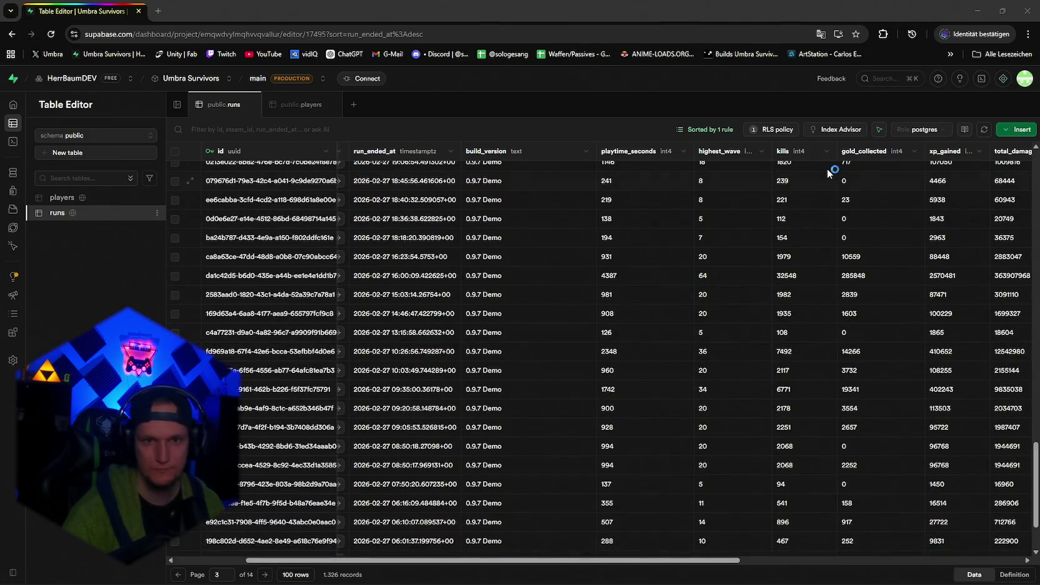
{"action": "key", "text": "super+shift+s"}
{"action": "mouse_move", "coordinate": [832, 157]}
{"action": "left_mouse_down"}
{"action": "mouse_move", "coordinate": [928, 430]}
{"action": "mouse_move", "coordinate": [921, 563]}
{"action": "left_mouse_up"}
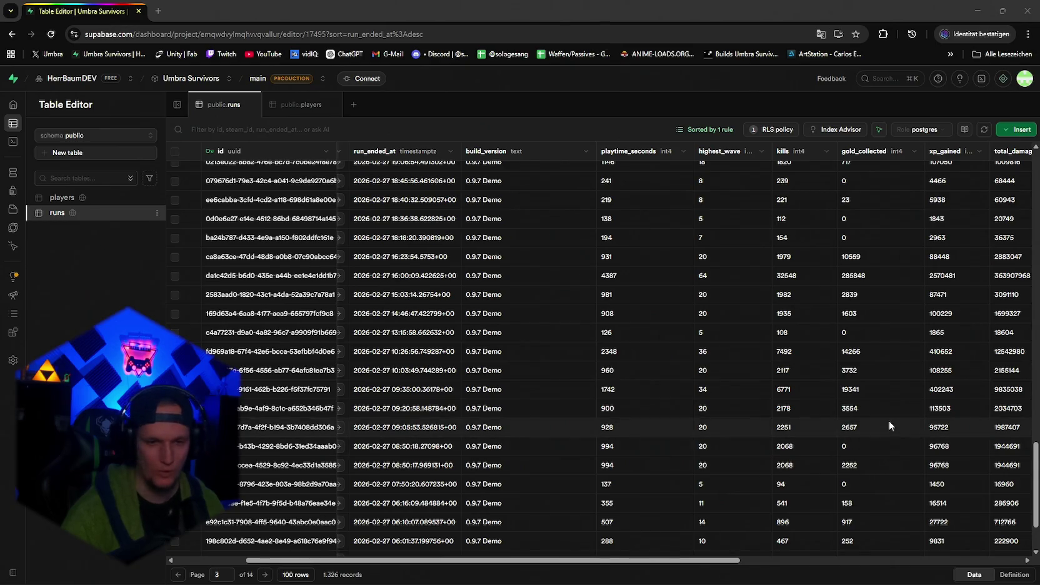
{"action": "scroll", "coordinate": [884, 419], "scroll_direction": "down", "scroll_amount": 2}
{"action": "key", "text": "super+shift+s"}
{"action": "mouse_move", "coordinate": [826, 365]}
{"action": "left_mouse_down"}
{"action": "mouse_move", "coordinate": [939, 557]}
{"action": "mouse_move", "coordinate": [926, 562]}
{"action": "left_mouse_up"}
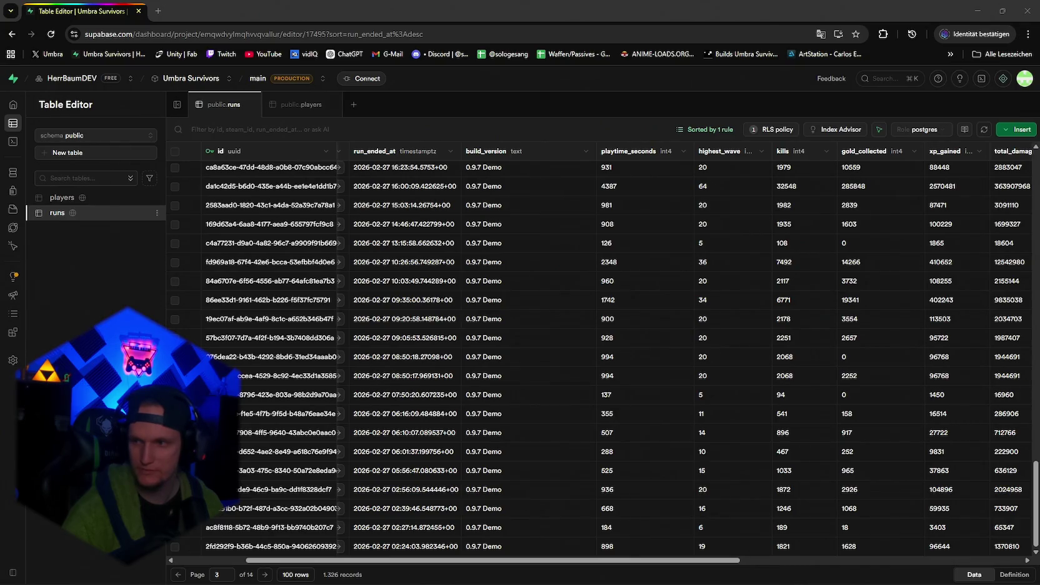
{"action": "left_click", "coordinate": [263, 575]}
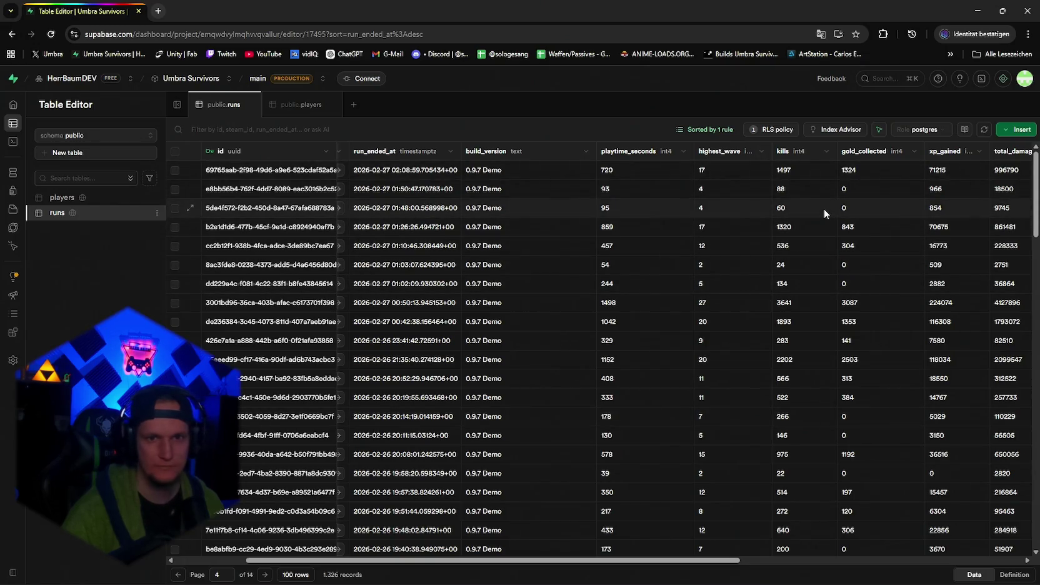
Snip page 4's gold_collected column across two screens, down to the value 2757.
{"action": "key", "text": "super+shift+s"}
{"action": "left_click_drag", "start_coordinate": [837, 159], "coordinate": [932, 565]}
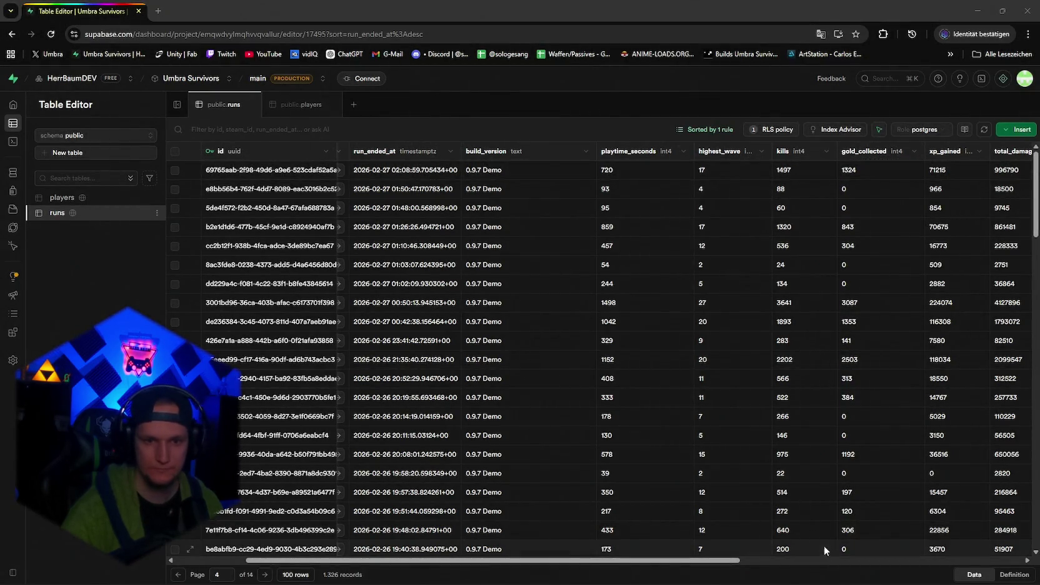
{"action": "scroll", "coordinate": [877, 542], "scroll_direction": "down", "scroll_amount": 6}
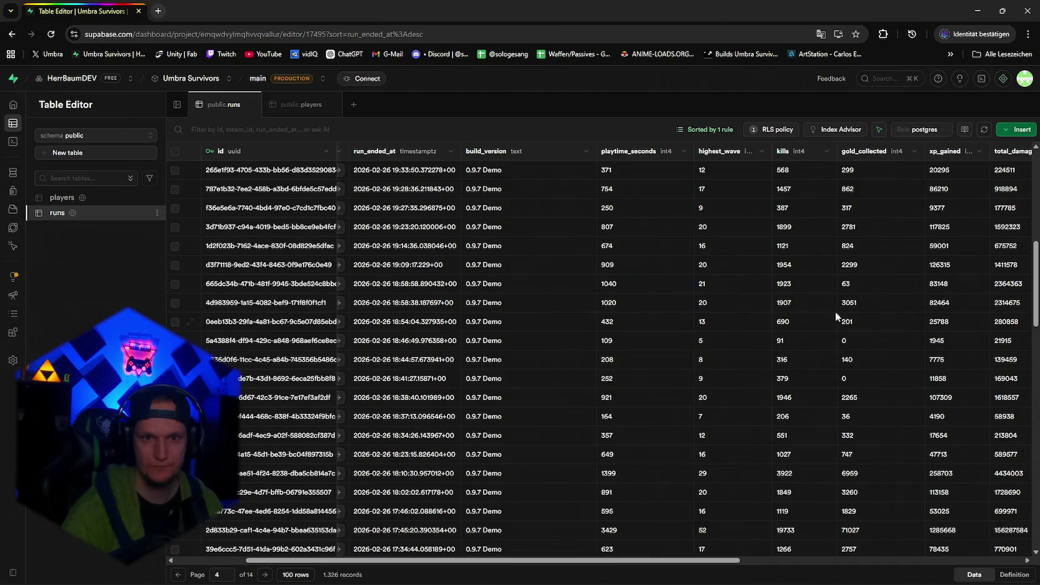
{"action": "key", "text": "super+shift+s"}
{"action": "left_click_drag", "start_coordinate": [835, 159], "coordinate": [923, 562]}
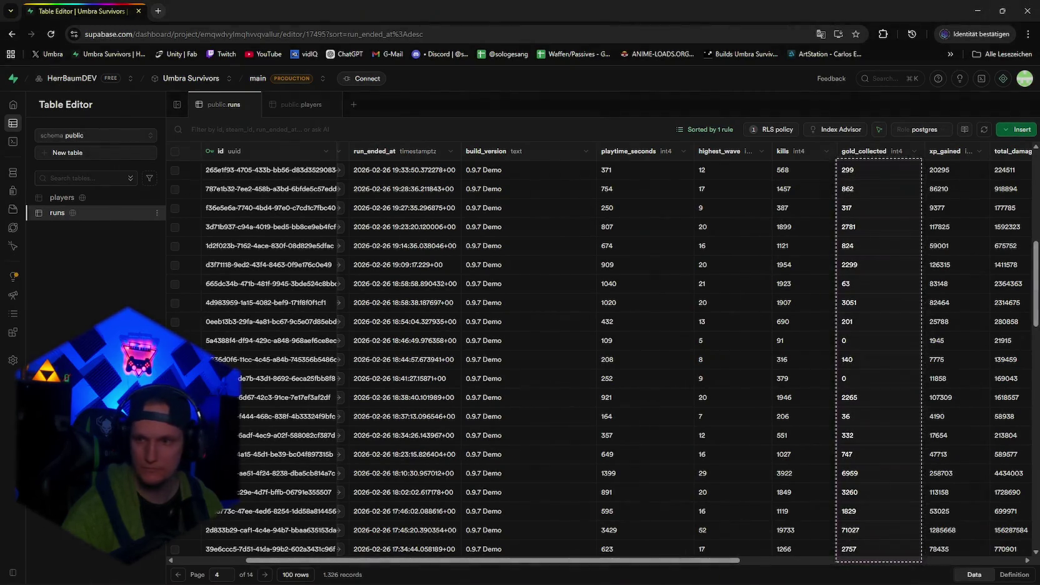
{"action": "left_click", "coordinate": [865, 552]}
Capture the next gold_collected and xp_gained values further down page 4.
{"action": "scroll", "coordinate": [874, 501], "scroll_direction": "down", "scroll_amount": 8}
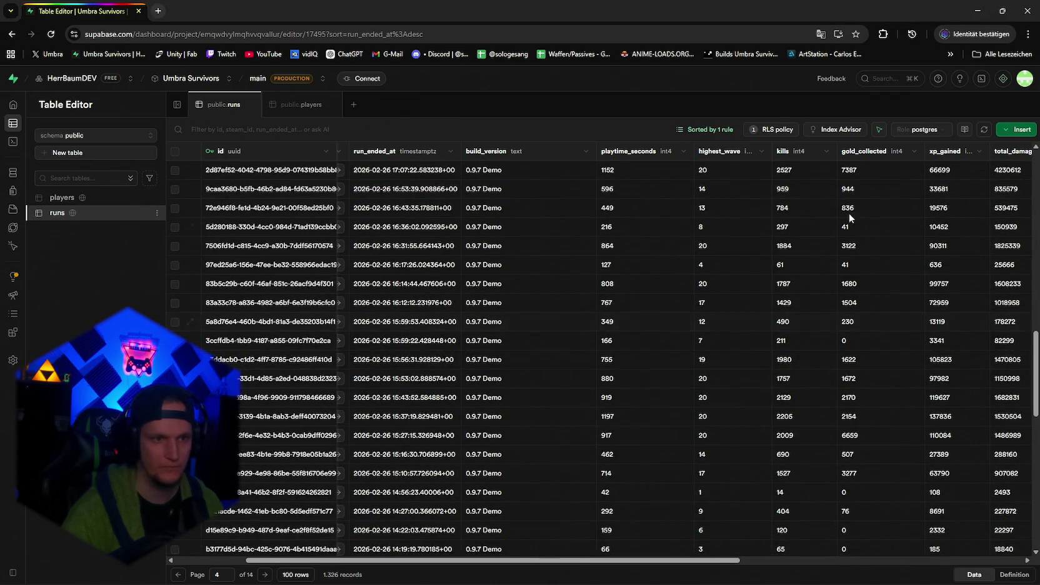
{"action": "key", "text": "super+shift+s"}
{"action": "mouse_move", "coordinate": [836, 163]}
{"action": "left_mouse_down"}
{"action": "mouse_move", "coordinate": [944, 548]}
{"action": "mouse_move", "coordinate": [926, 560]}
{"action": "left_mouse_up"}
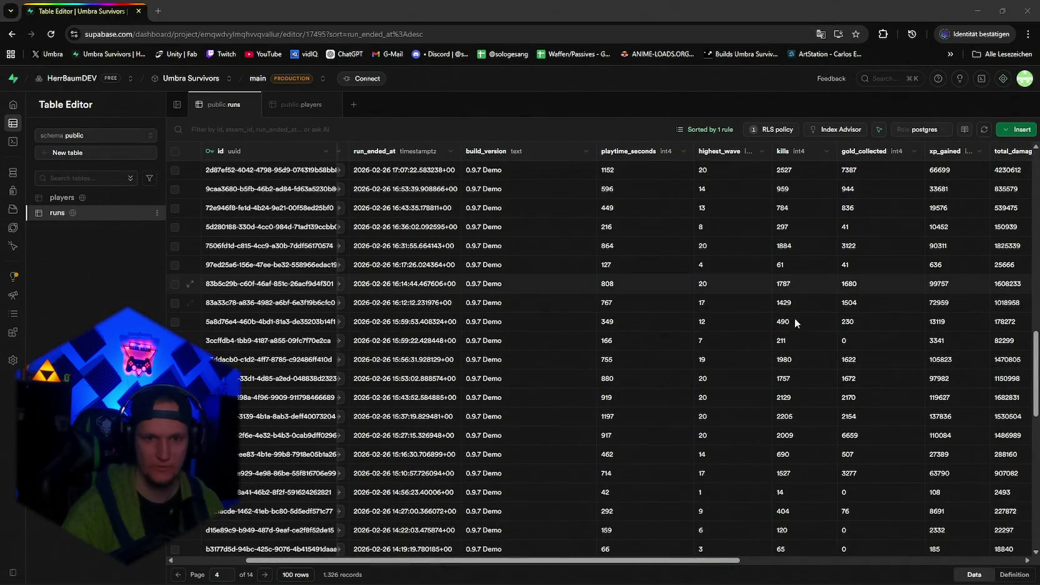
{"action": "scroll", "coordinate": [909, 363], "scroll_direction": "down", "scroll_amount": 5}
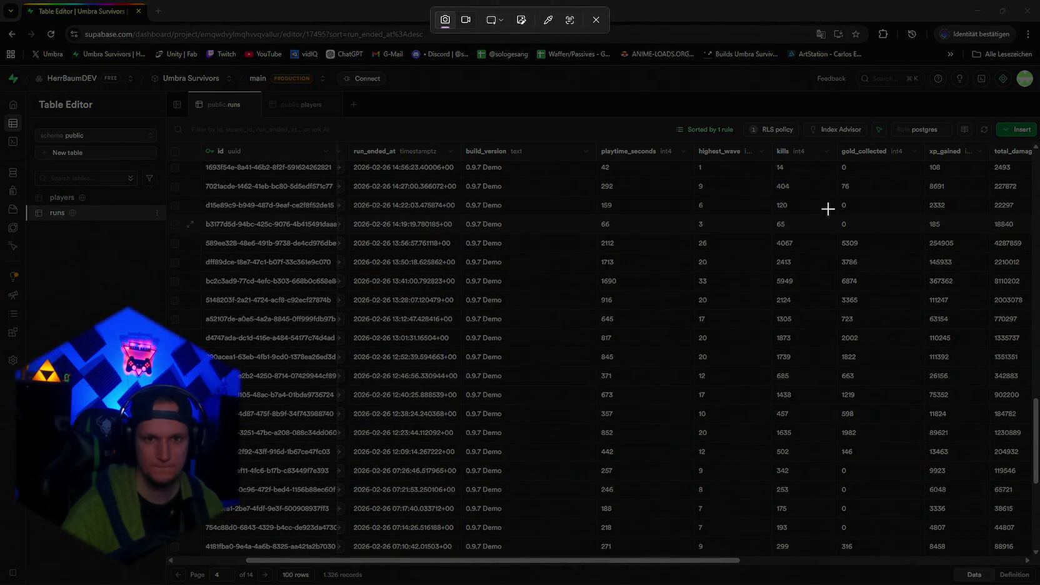
{"action": "left_click_drag", "start_coordinate": [826, 207], "coordinate": [935, 558]}
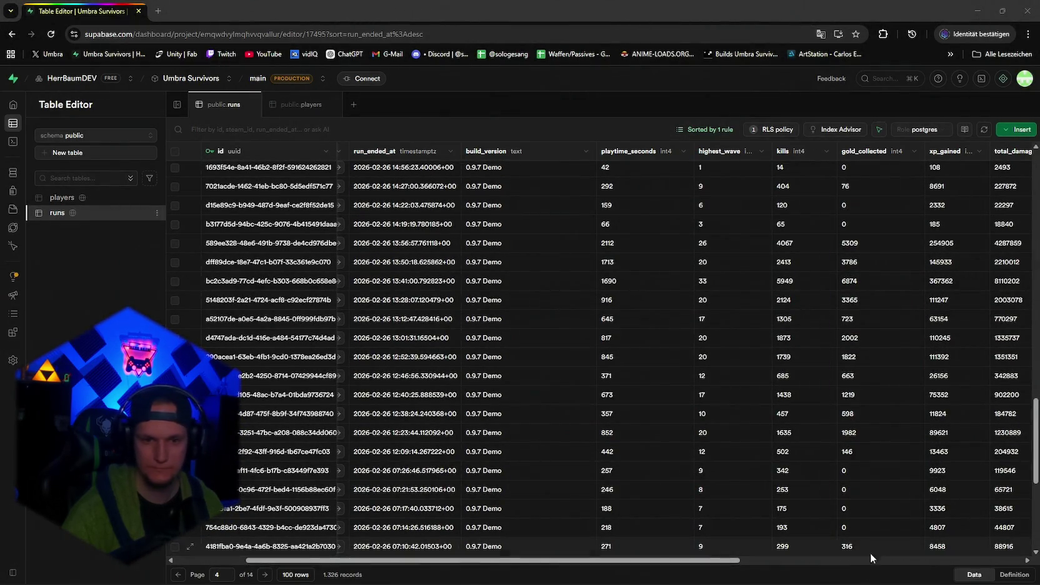
Snip the final gold_collected and xp_gained cells, including 316, then advance to page 5.
{"action": "left_click", "coordinate": [853, 549]}
{"action": "scroll", "coordinate": [865, 425], "scroll_direction": "down", "scroll_amount": 5}
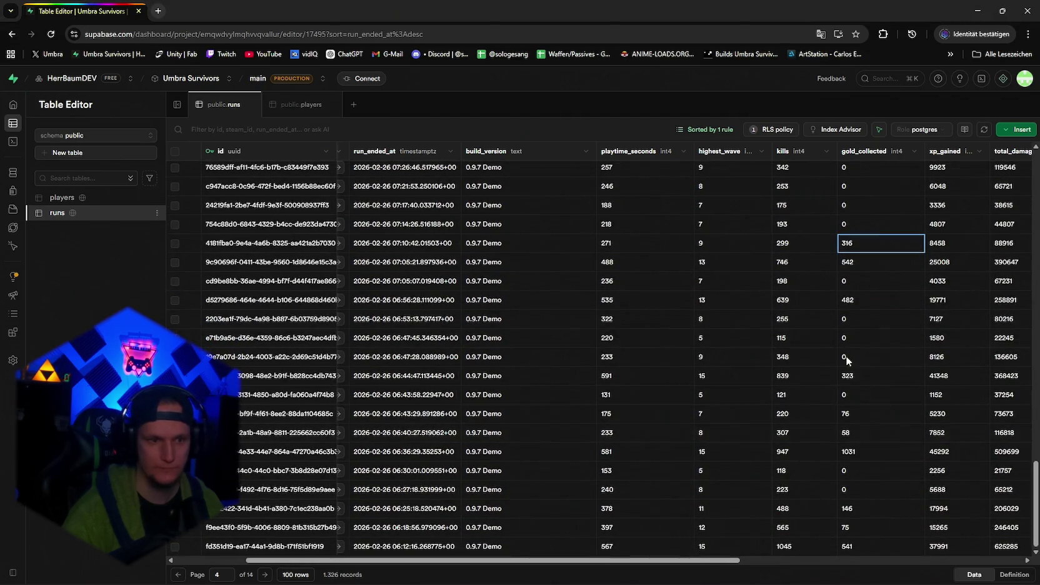
{"action": "key", "text": "super+shift+s"}
{"action": "mouse_move", "coordinate": [834, 247]}
{"action": "left_mouse_down"}
{"action": "mouse_move", "coordinate": [939, 547]}
{"action": "mouse_move", "coordinate": [929, 556]}
{"action": "left_mouse_up"}
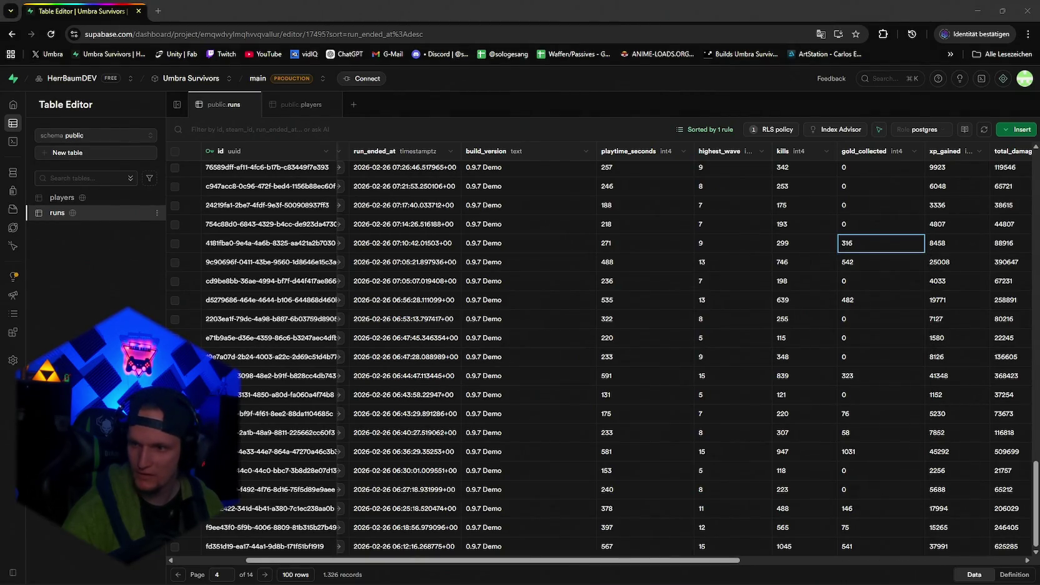
{"action": "left_click", "coordinate": [263, 575]}
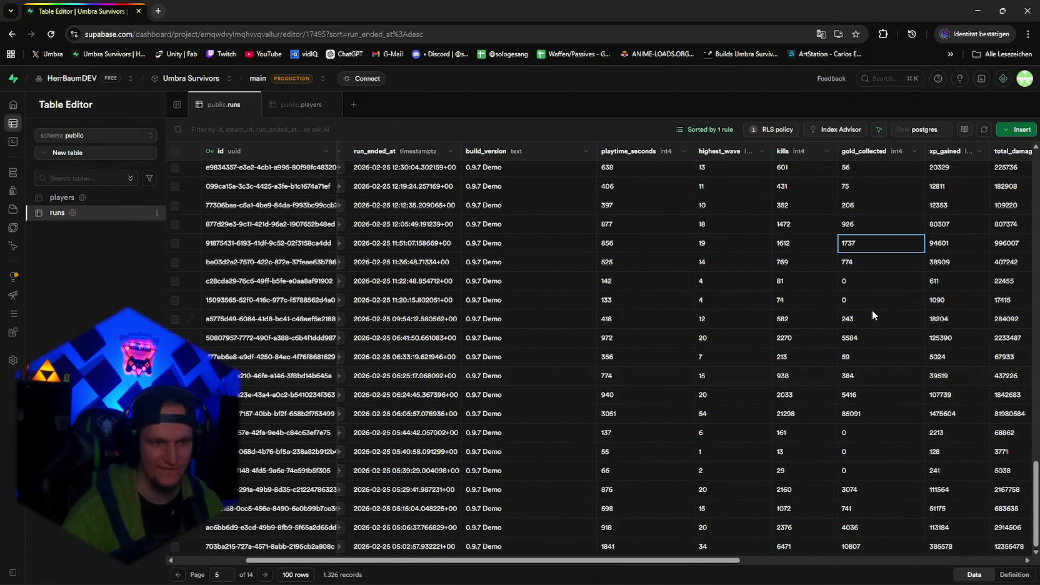
Snip page 5's gold_collected column around the value 1737.
{"action": "scroll", "coordinate": [859, 327], "scroll_direction": "up", "scroll_amount": 8}
{"action": "scroll", "coordinate": [851, 398], "scroll_direction": "up", "scroll_amount": 5}
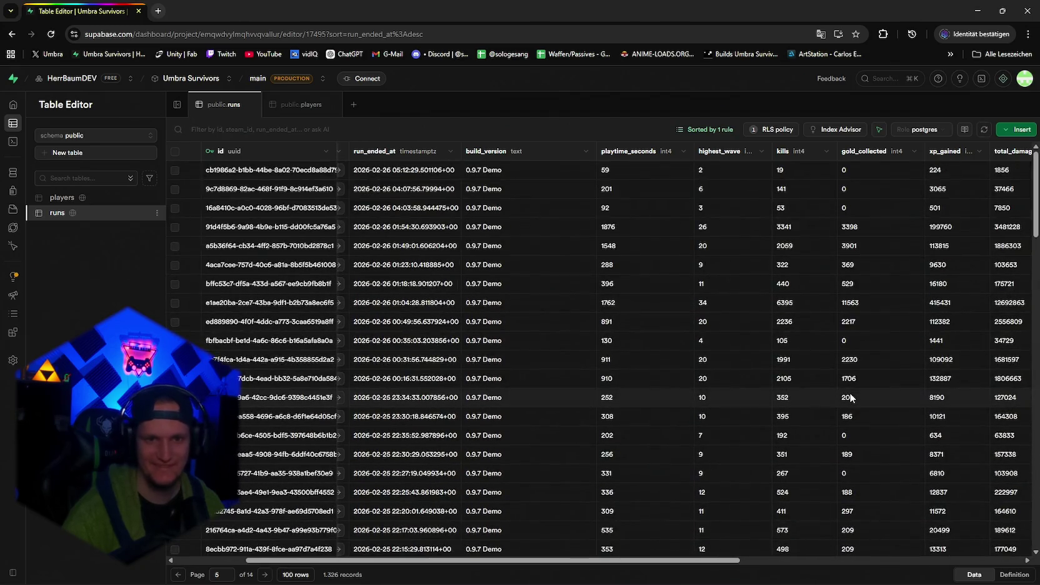
{"action": "scroll", "coordinate": [832, 292], "scroll_direction": "down", "scroll_amount": 10}
{"action": "left_click", "coordinate": [834, 306]}
{"action": "scroll", "coordinate": [833, 306], "scroll_direction": "down", "scroll_amount": 3}
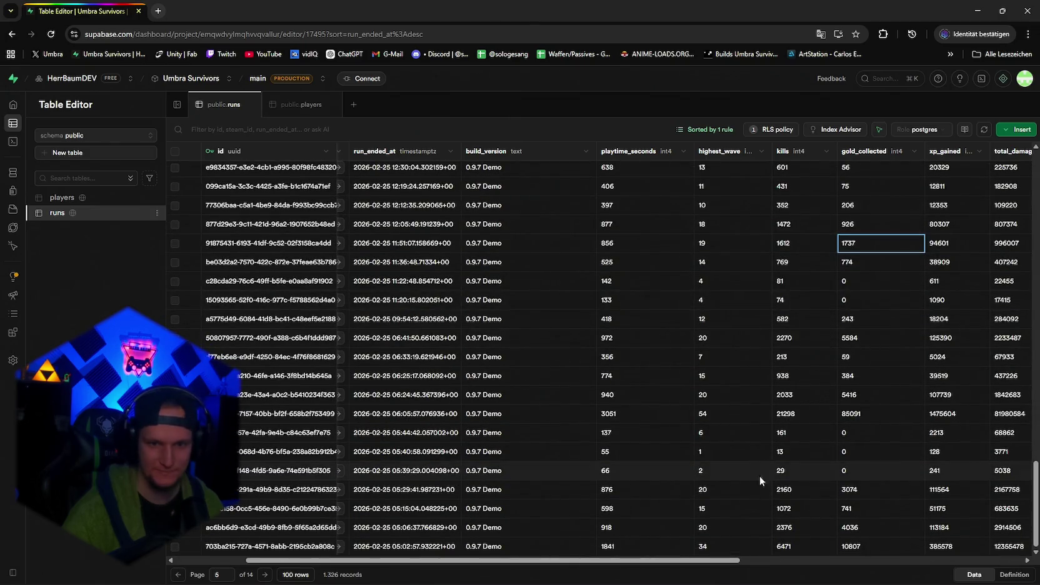
{"action": "key", "text": "super+shift+s"}
{"action": "left_click_drag", "start_coordinate": [836, 157], "coordinate": [926, 555]}
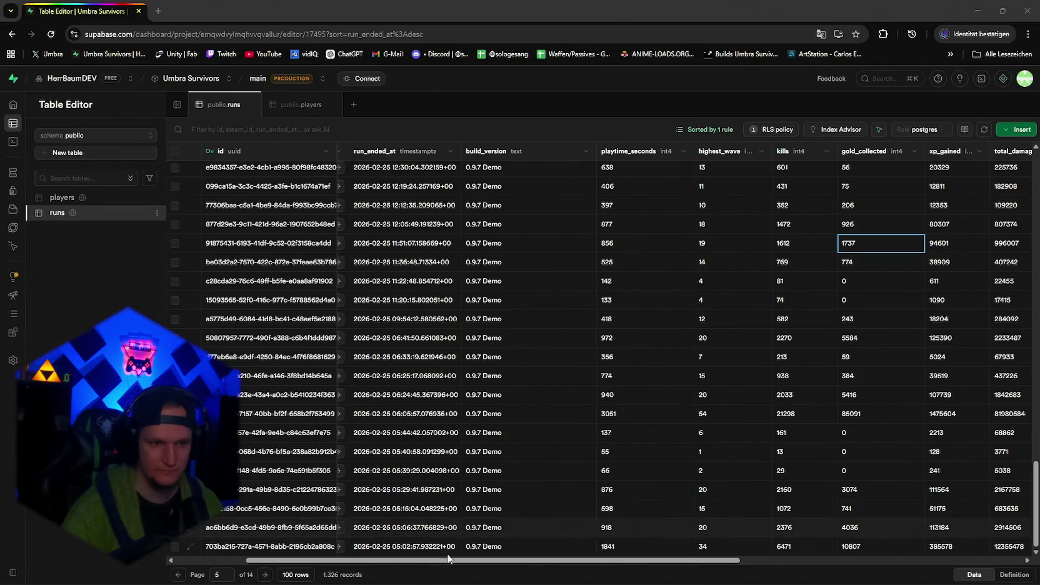
Go to page 6 and capture its opening gold_collected values down to 112.
{"action": "left_click", "coordinate": [264, 575]}
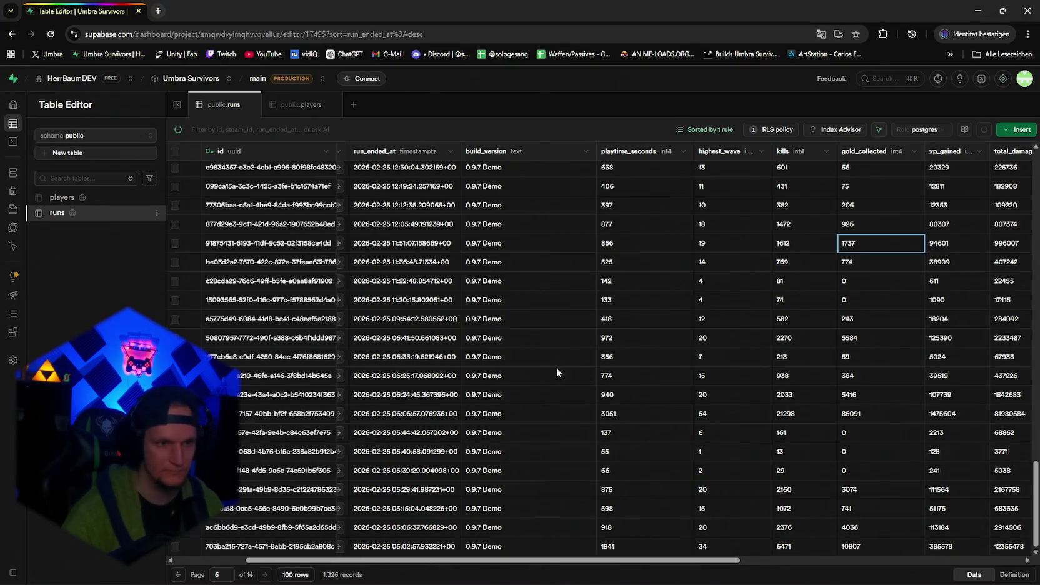
{"action": "scroll", "coordinate": [594, 406], "scroll_direction": "up", "scroll_amount": 20}
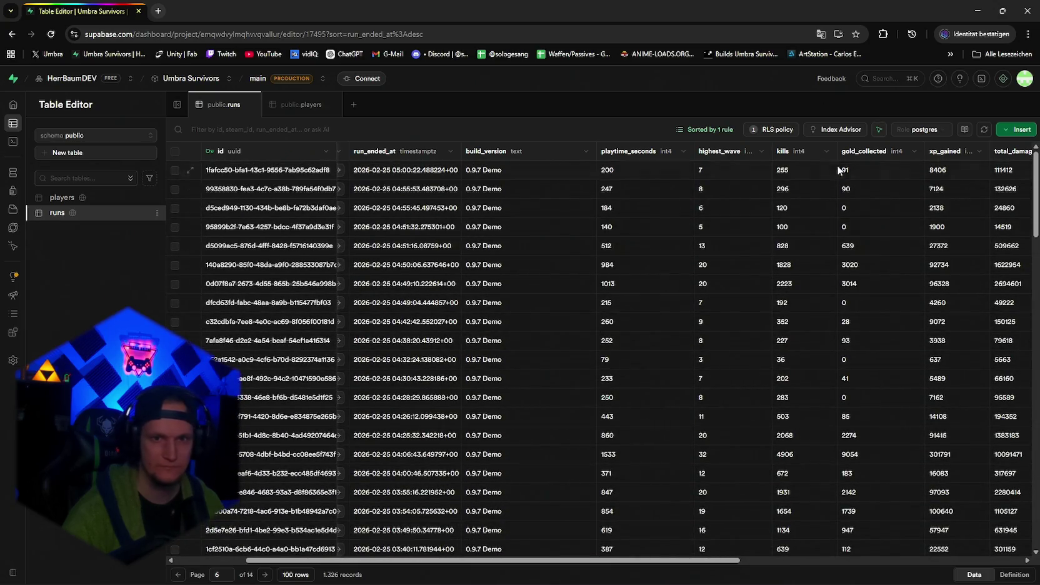
{"action": "key", "text": "Print"}
{"action": "left_click_drag", "start_coordinate": [834, 160], "coordinate": [930, 527]}
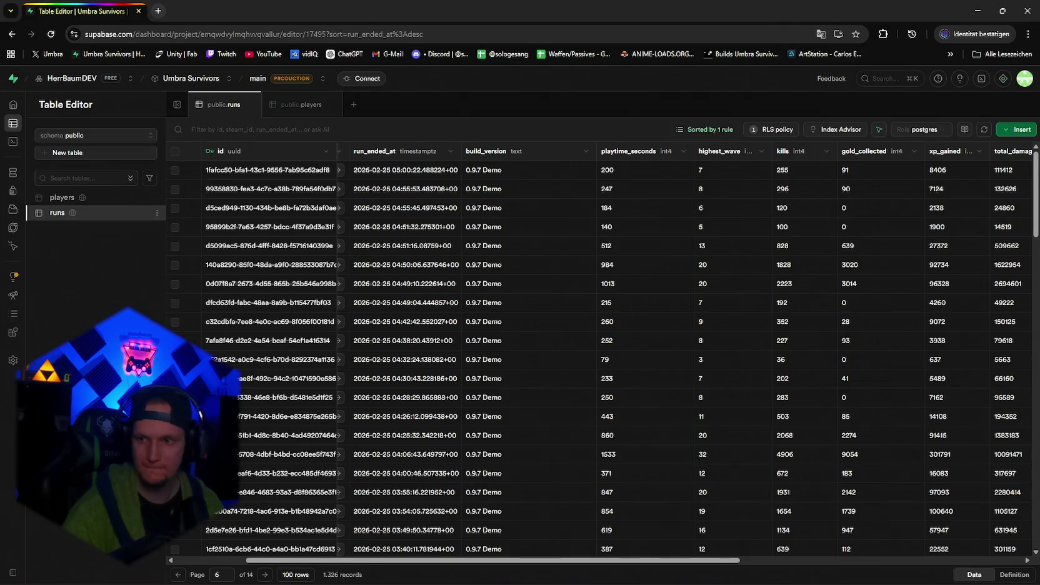
{"action": "left_click", "coordinate": [870, 544]}
Scroll down page 6, snipping successive screens of gold_collected values.
{"action": "scroll", "coordinate": [859, 500], "scroll_direction": "down", "scroll_amount": 3}
{"action": "scroll", "coordinate": [850, 463], "scroll_direction": "down", "scroll_amount": 3}
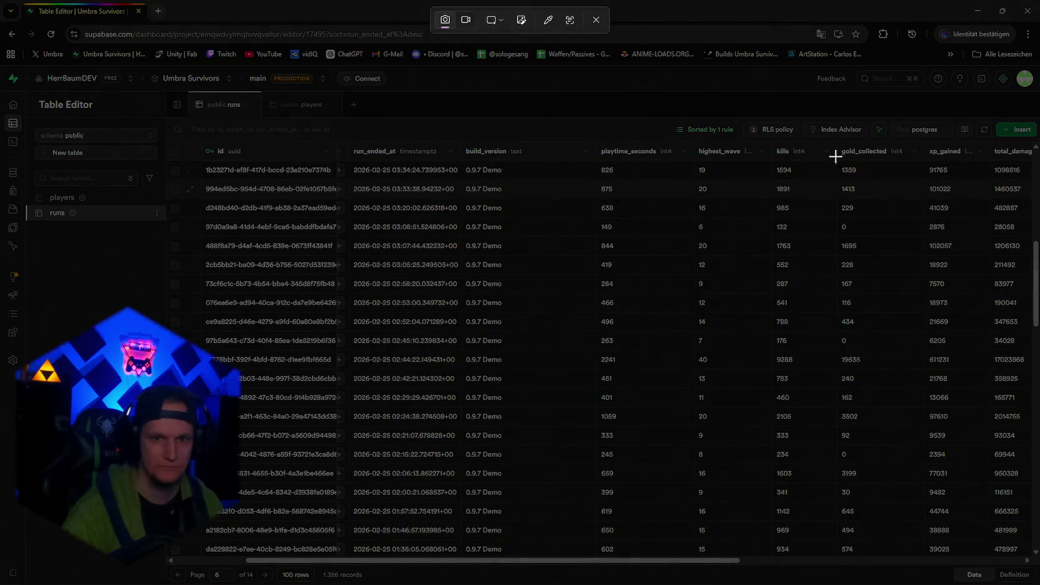
{"action": "left_click_drag", "start_coordinate": [830, 151], "coordinate": [929, 556]}
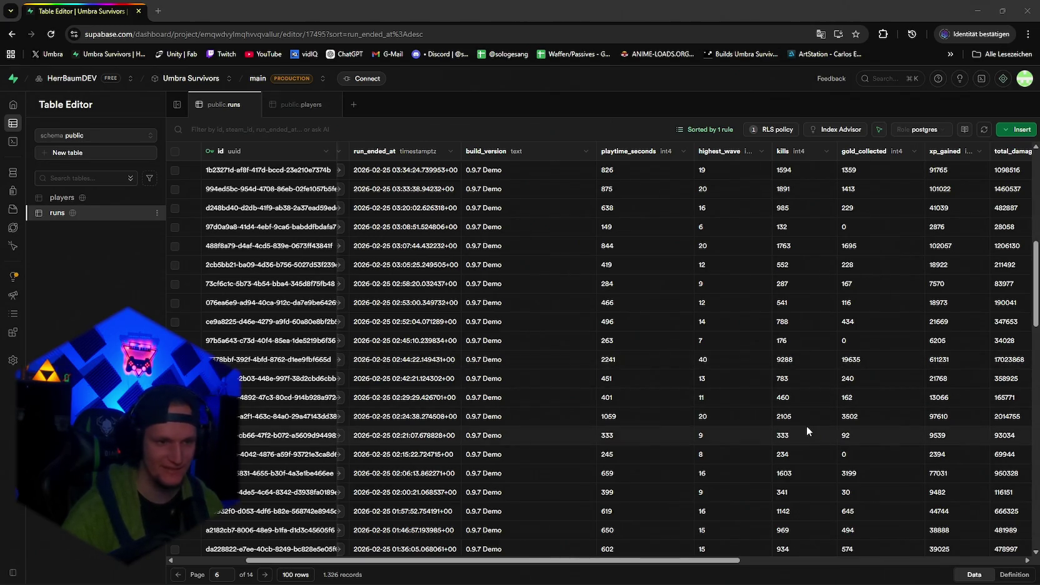
{"action": "scroll", "coordinate": [807, 426], "scroll_direction": "down", "scroll_amount": 8}
{"action": "key", "text": "super+shift+s"}
{"action": "mouse_move", "coordinate": [835, 157]}
{"action": "left_mouse_down"}
{"action": "mouse_move", "coordinate": [970, 507]}
{"action": "mouse_move", "coordinate": [936, 557]}
{"action": "left_mouse_up"}
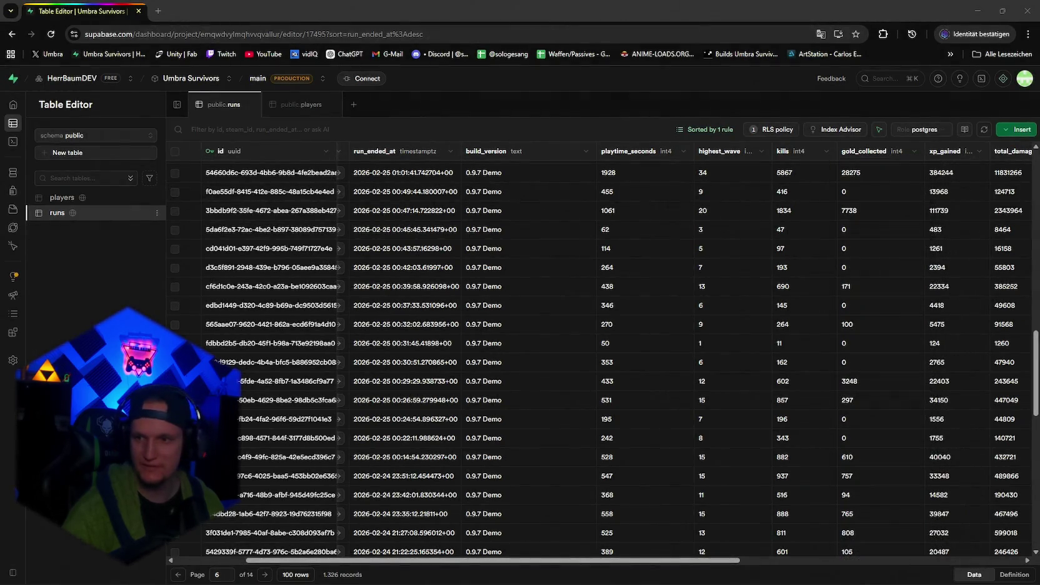
{"action": "scroll", "coordinate": [800, 430], "scroll_direction": "down", "scroll_amount": 10}
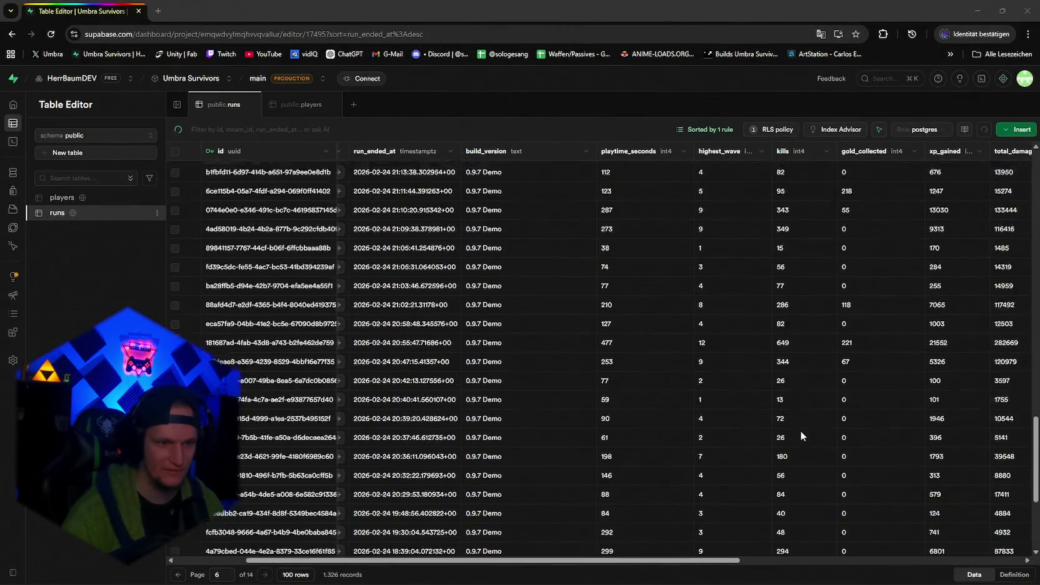
{"action": "scroll", "coordinate": [800, 430], "scroll_direction": "down", "scroll_amount": 2}
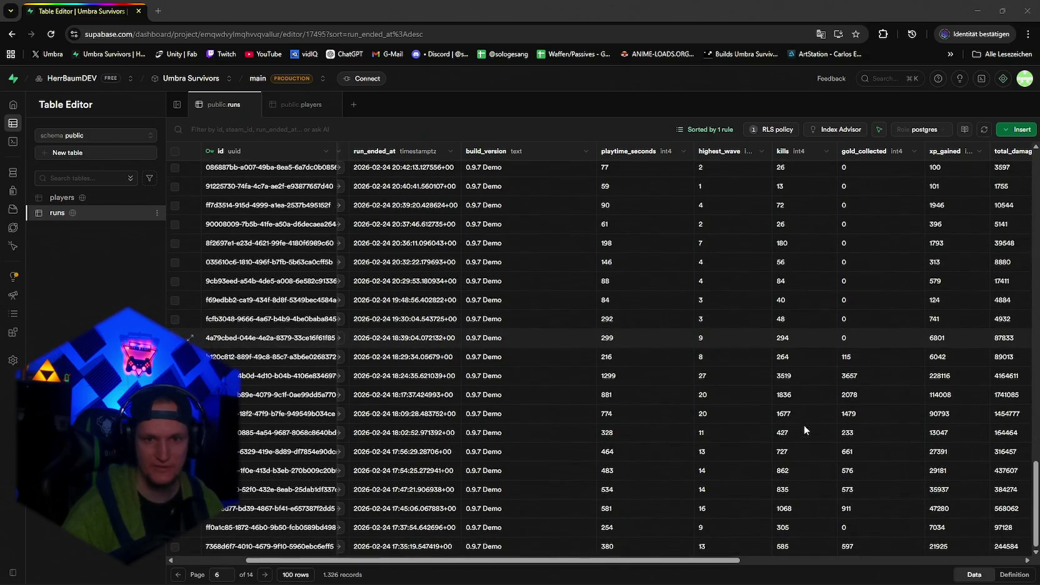
{"action": "key", "text": "super+shift+s"}
Capture the remaining gold_collected values at the bottom of page 6.
{"action": "left_click_drag", "start_coordinate": [832, 350], "coordinate": [926, 566]}
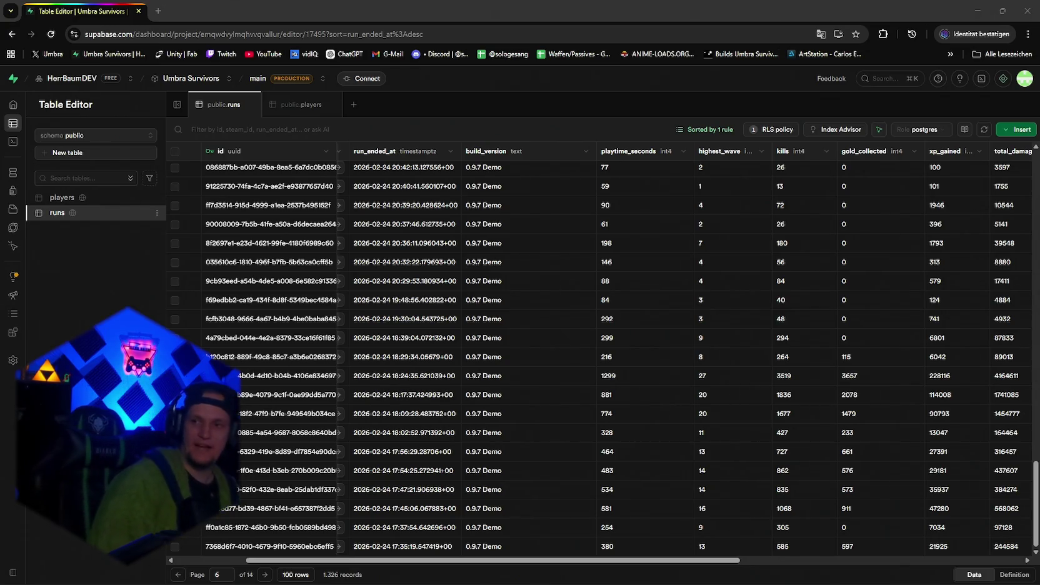
Minimize Chrome so the Unity editor is showing again.
{"action": "left_click", "coordinate": [977, 11]}
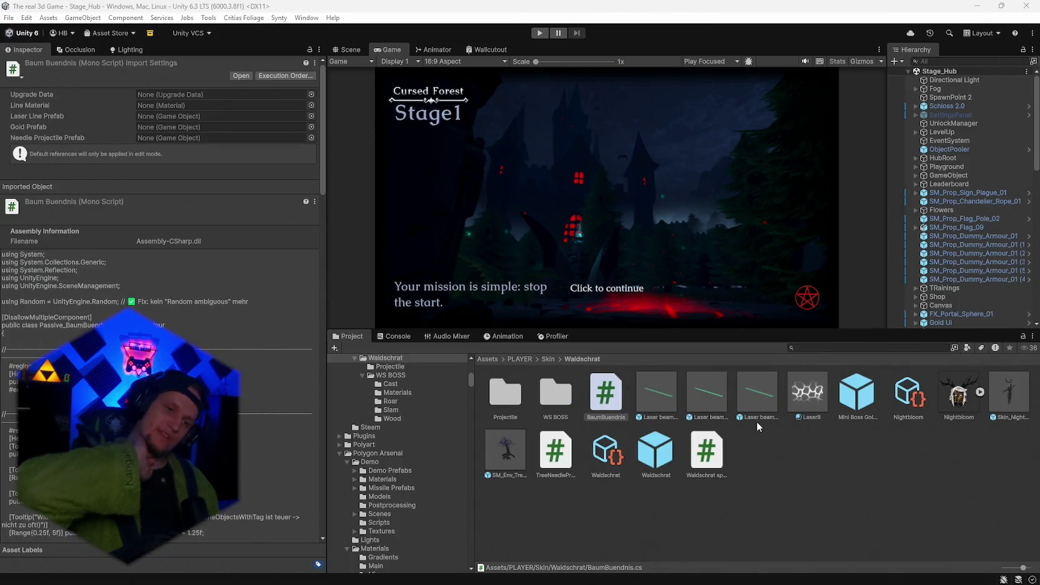
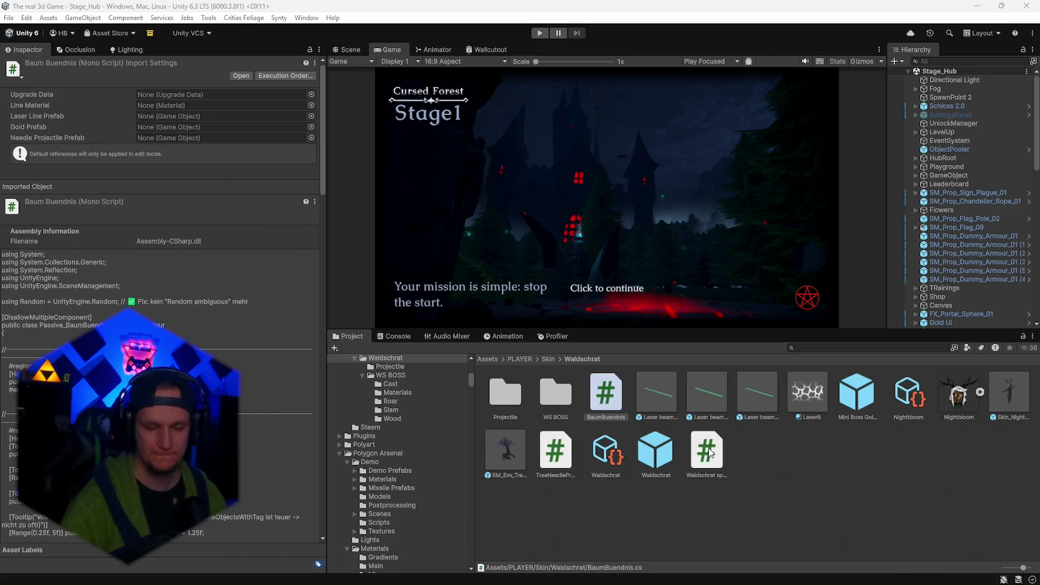
Inspect the TreeNeedleProjectile script, the Mini Boss Golddrop prefab and the Waldschrat prefab.
{"action": "left_click", "coordinate": [560, 454]}
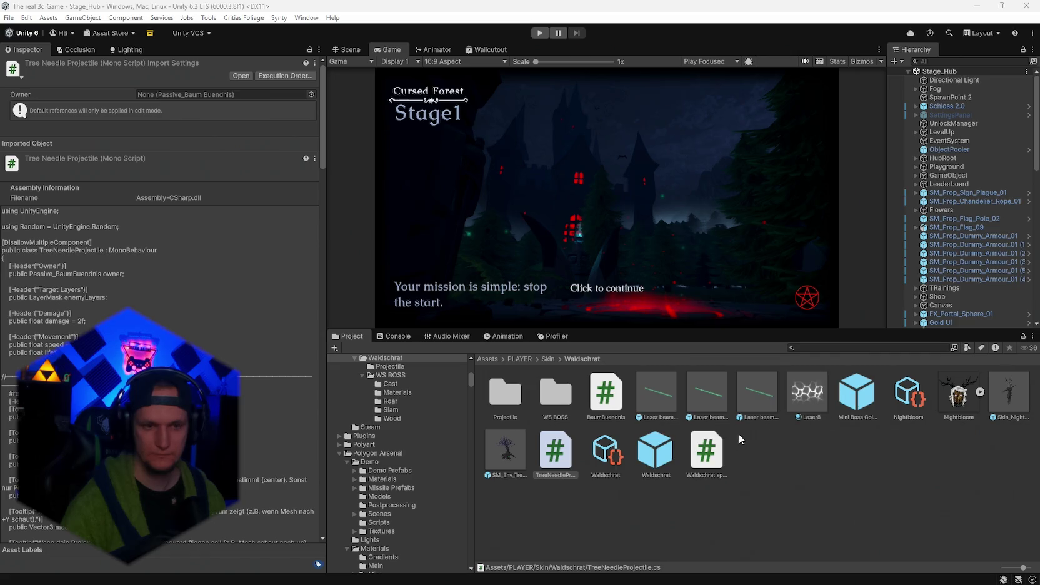
{"action": "left_click", "coordinate": [856, 397]}
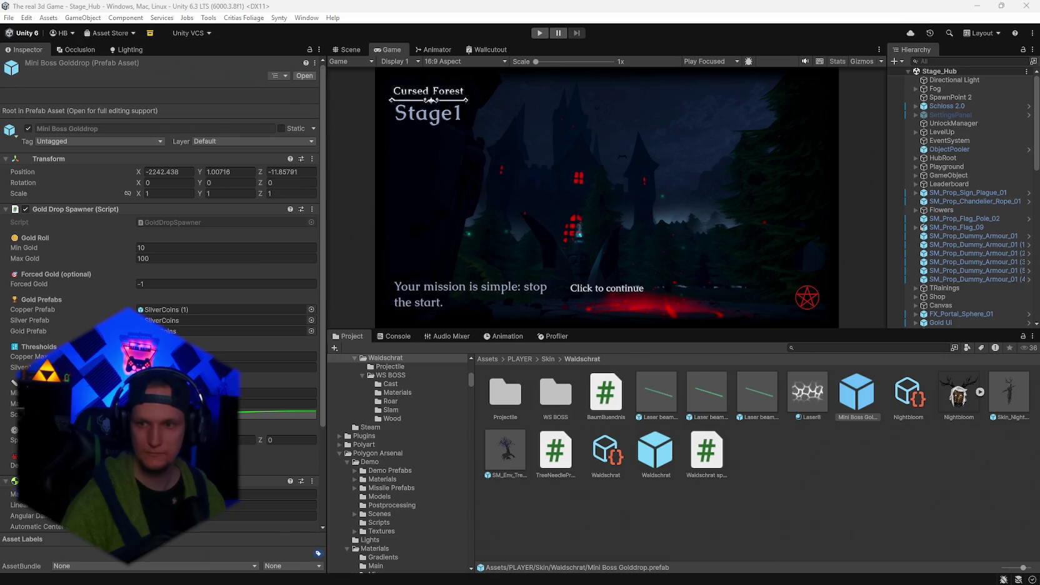
{"action": "left_click", "coordinate": [651, 454]}
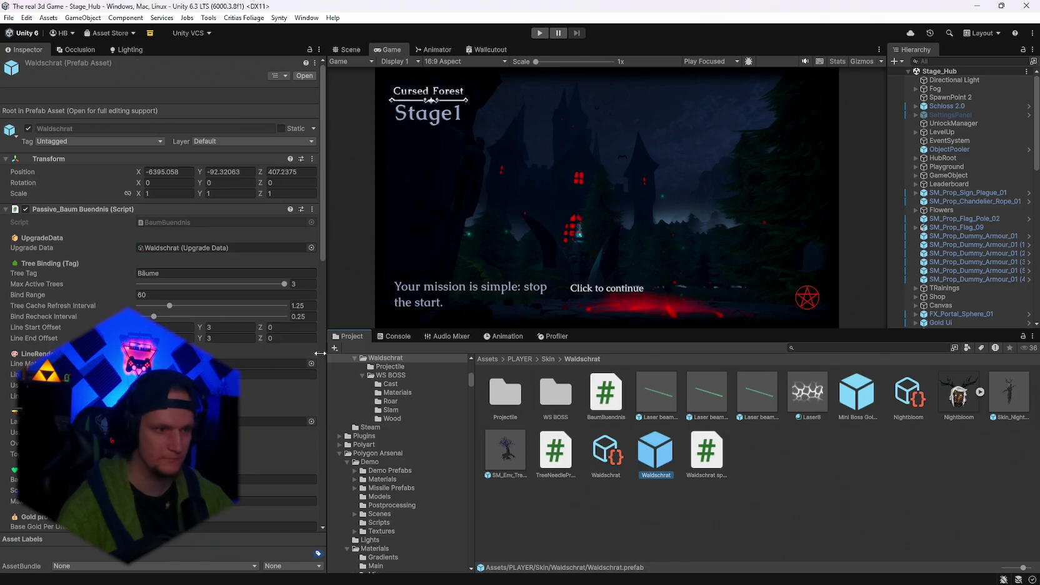
Review the Waldschrat Inspector down to the Needles section and open the Projectile folder.
{"action": "scroll", "coordinate": [189, 293], "scroll_direction": "down", "scroll_amount": 6}
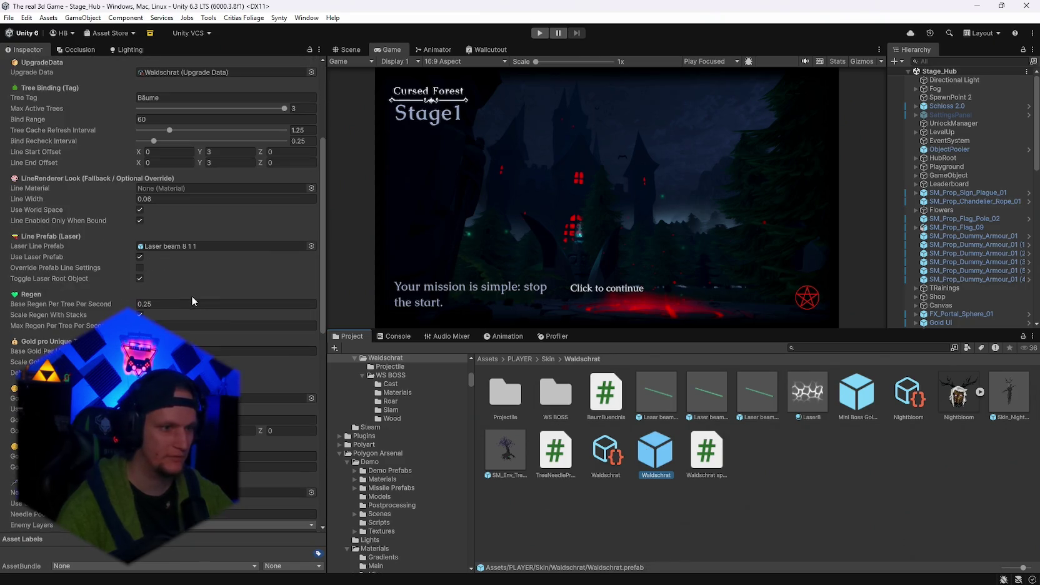
{"action": "scroll", "coordinate": [192, 297], "scroll_direction": "up", "scroll_amount": 6}
{"action": "scroll", "coordinate": [203, 298], "scroll_direction": "down", "scroll_amount": 6}
{"action": "scroll", "coordinate": [181, 249], "scroll_direction": "down", "scroll_amount": 5}
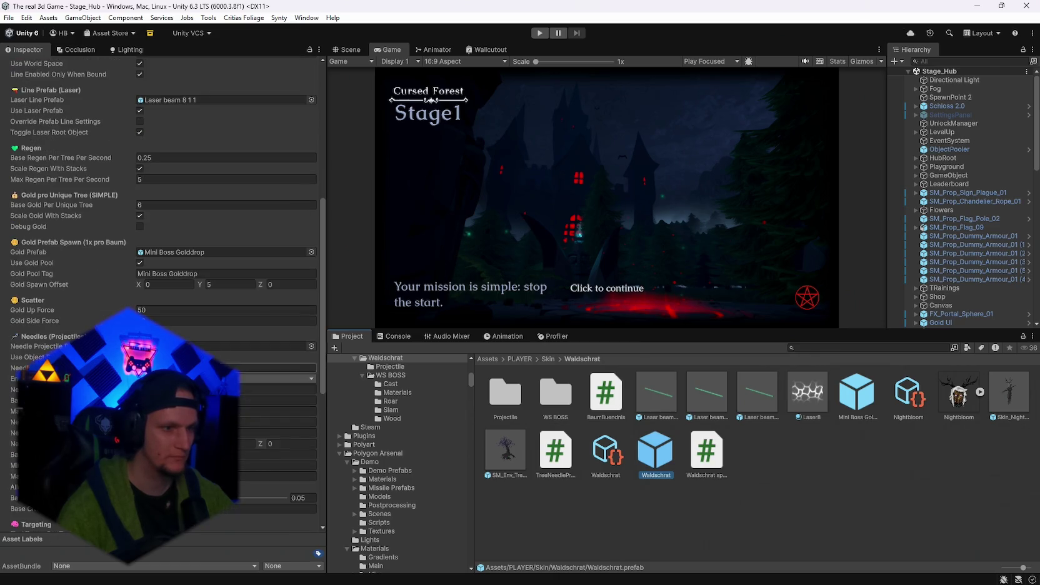
{"action": "scroll", "coordinate": [275, 350], "scroll_direction": "down", "scroll_amount": 2}
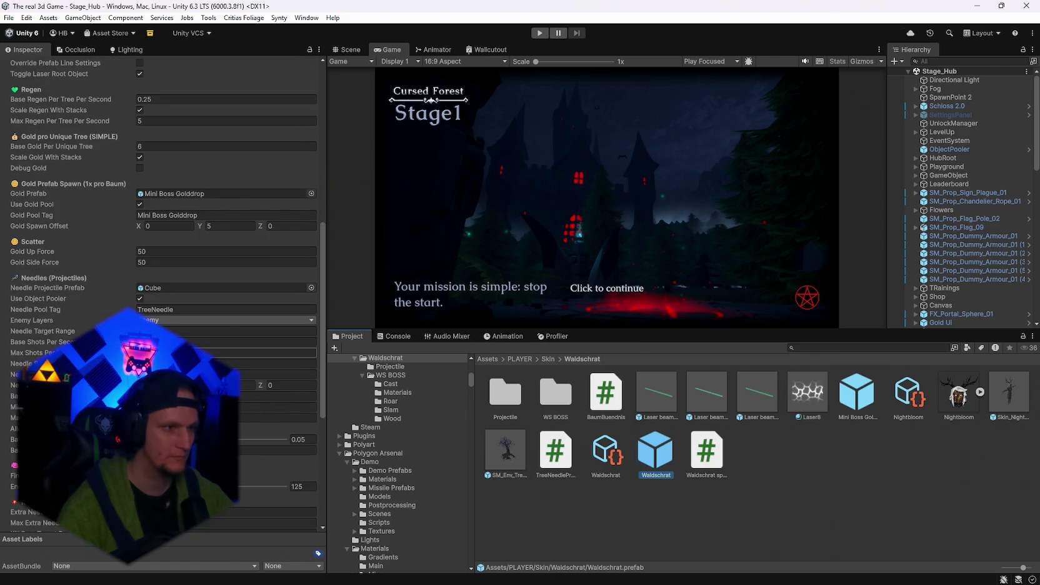
{"action": "double_click", "coordinate": [505, 392]}
Review the Cube needle prefab's homing, poison, gravity-free Rigidbody and Capsule Collider settings.
{"action": "left_click", "coordinate": [504, 393]}
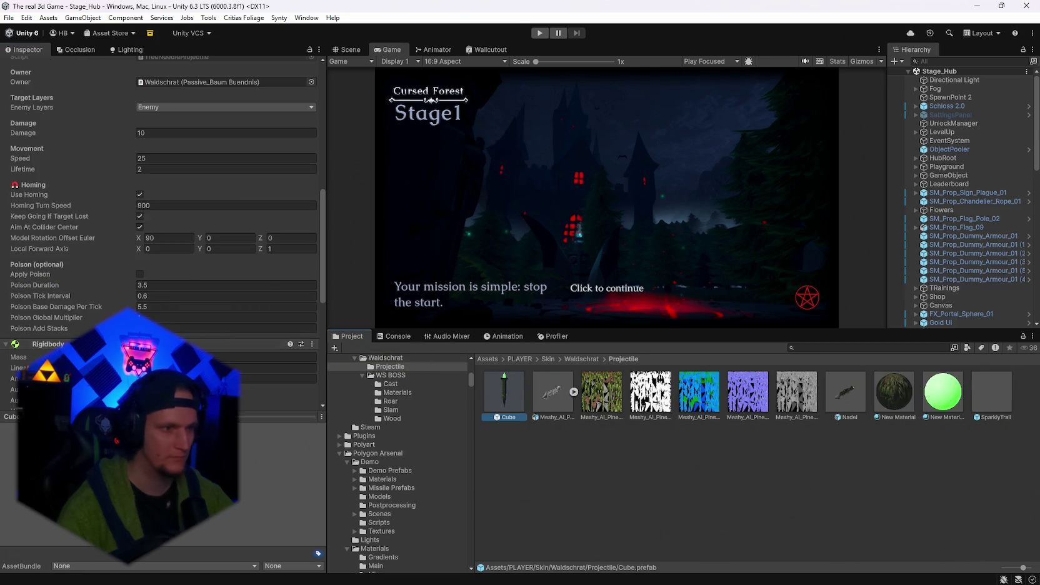
{"action": "scroll", "coordinate": [163, 238], "scroll_direction": "down", "scroll_amount": 6}
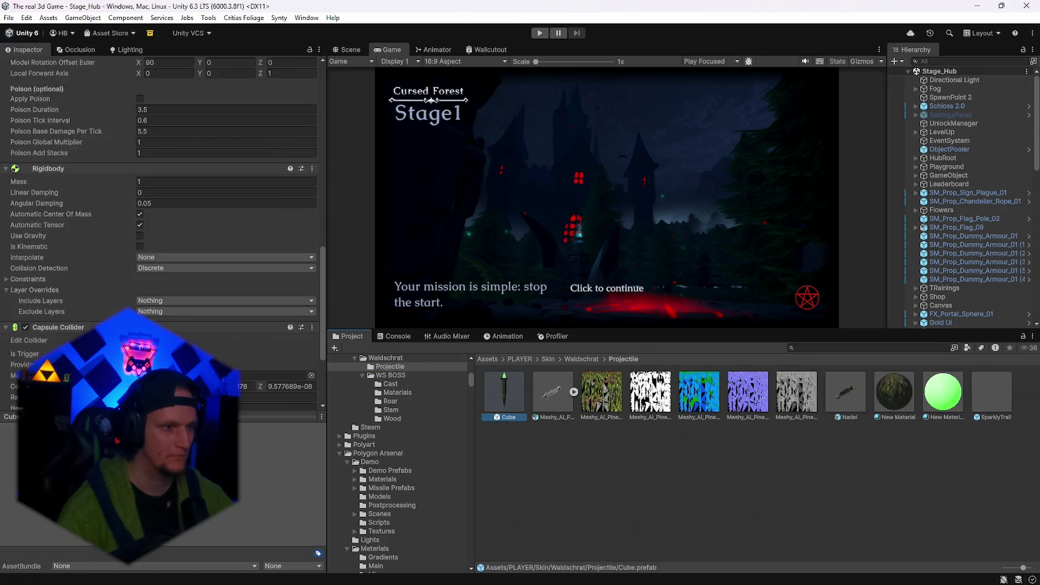
{"action": "scroll", "coordinate": [162, 237], "scroll_direction": "down", "scroll_amount": 2}
{"action": "scroll", "coordinate": [163, 238], "scroll_direction": "up", "scroll_amount": 12}
{"action": "scroll", "coordinate": [181, 340], "scroll_direction": "down", "scroll_amount": 12}
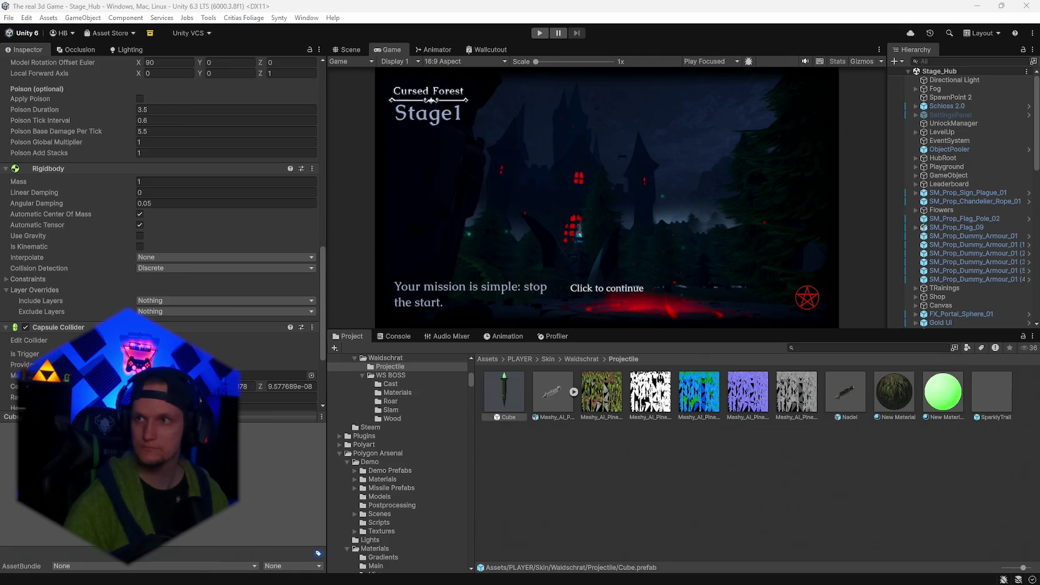
{"action": "mouse_move", "coordinate": [703, 580]}
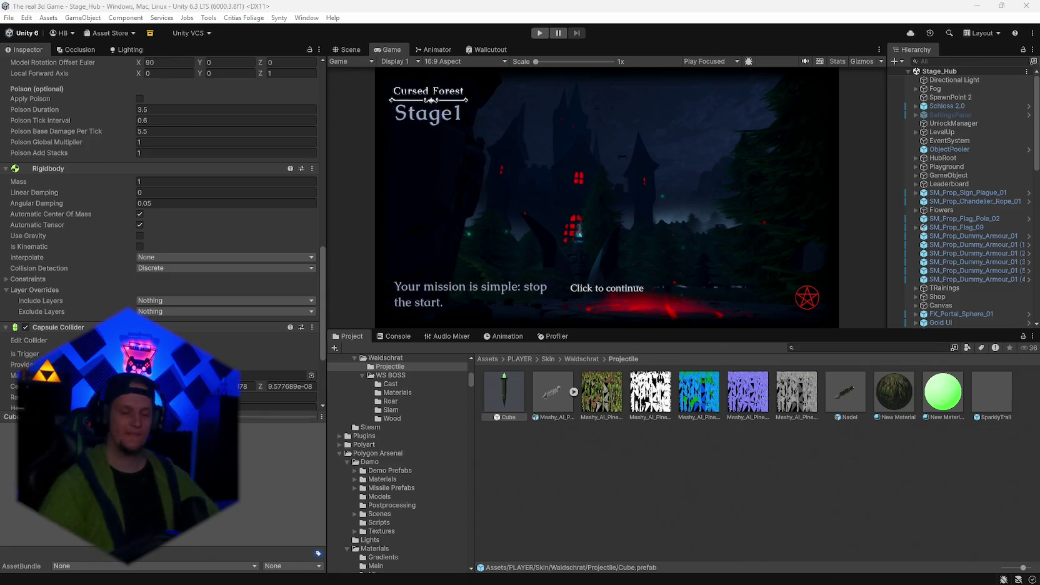
Search the Project for Stage_Forest and open its prefabs folder.
{"action": "left_click", "coordinate": [816, 348]}
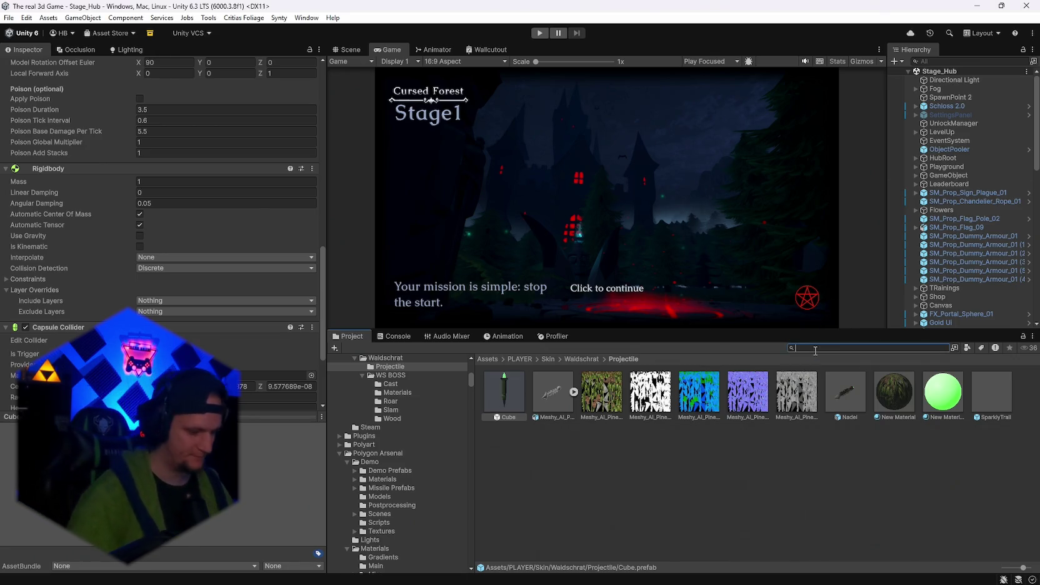
{"action": "type", "text": "stage fo"}
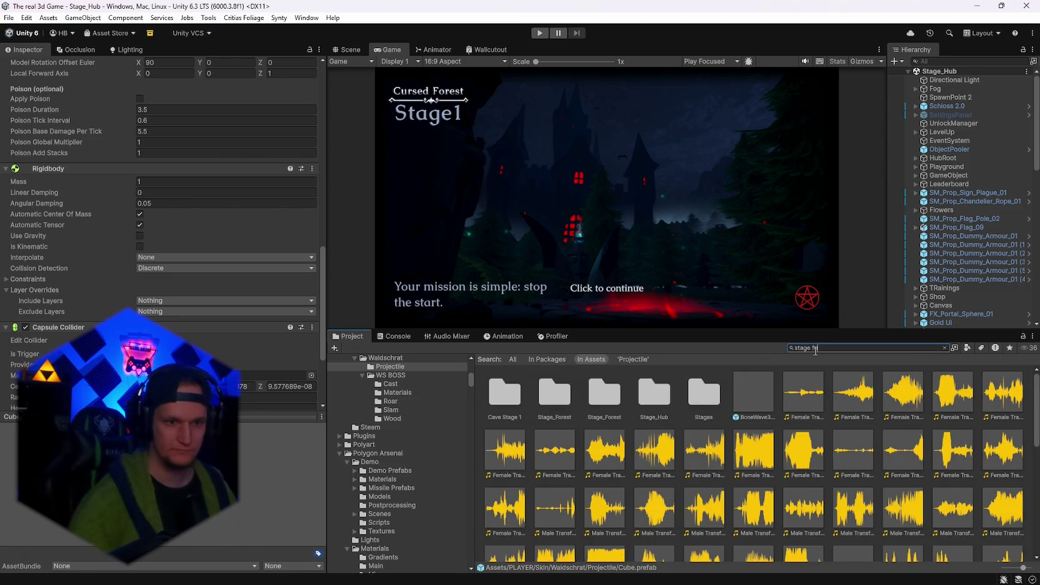
{"action": "left_click", "coordinate": [563, 401]}
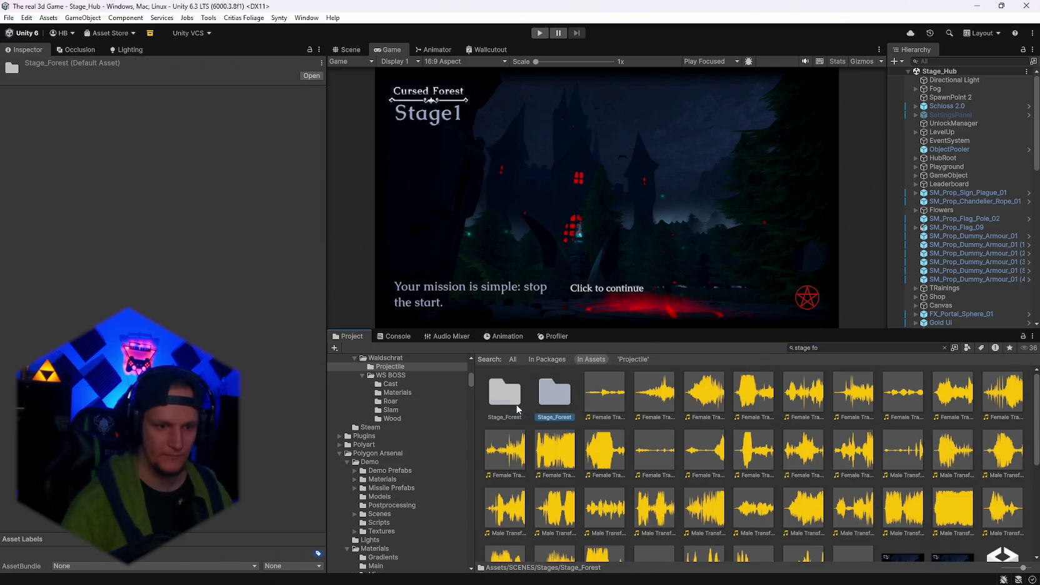
{"action": "double_click", "coordinate": [554, 394]}
{"action": "key", "text": "ctrl+f"}
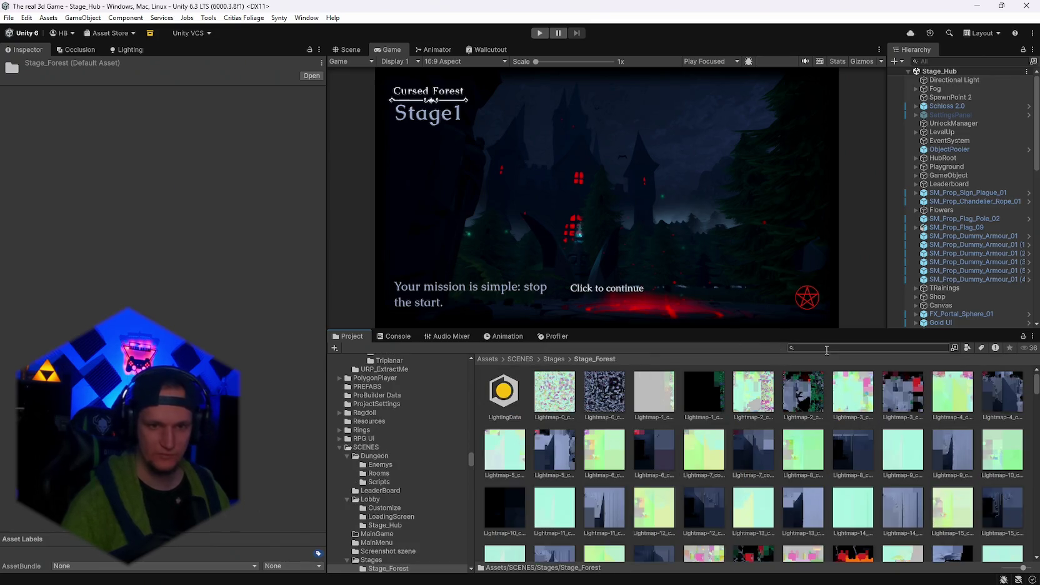
{"action": "left_click", "coordinate": [554, 360]}
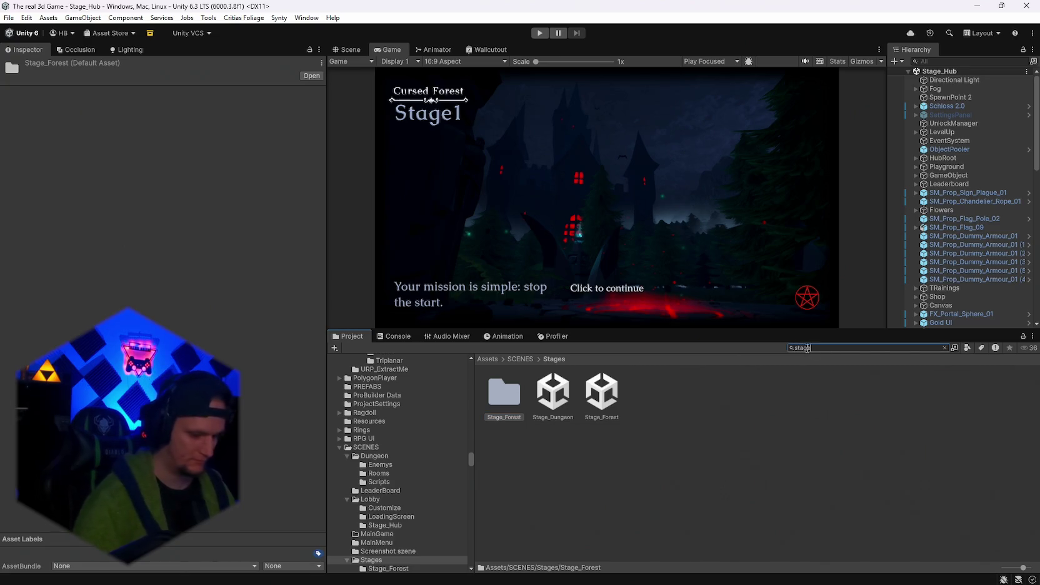
{"action": "type", "text": "stage_forest"}
{"action": "left_click", "coordinate": [554, 394]}
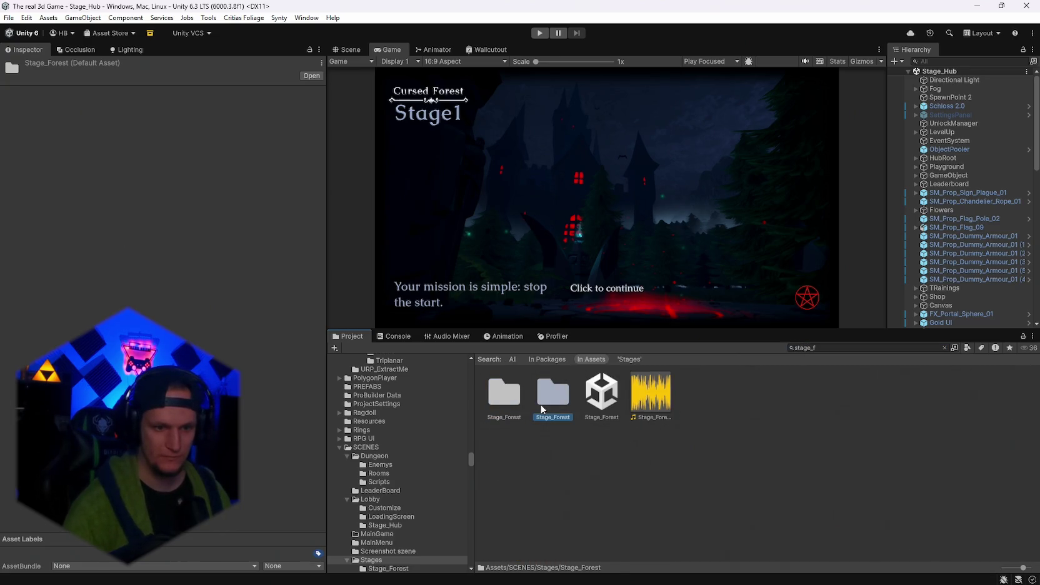
{"action": "double_click", "coordinate": [554, 394]}
{"action": "scroll", "coordinate": [704, 461], "scroll_direction": "down", "scroll_amount": 8}
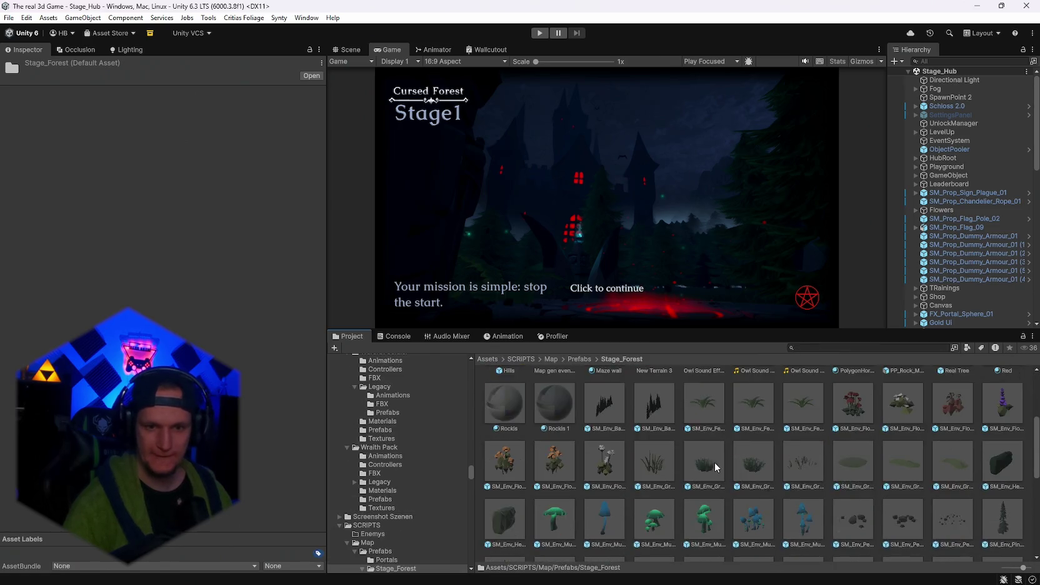
{"action": "scroll", "coordinate": [778, 504], "scroll_direction": "up", "scroll_amount": 6}
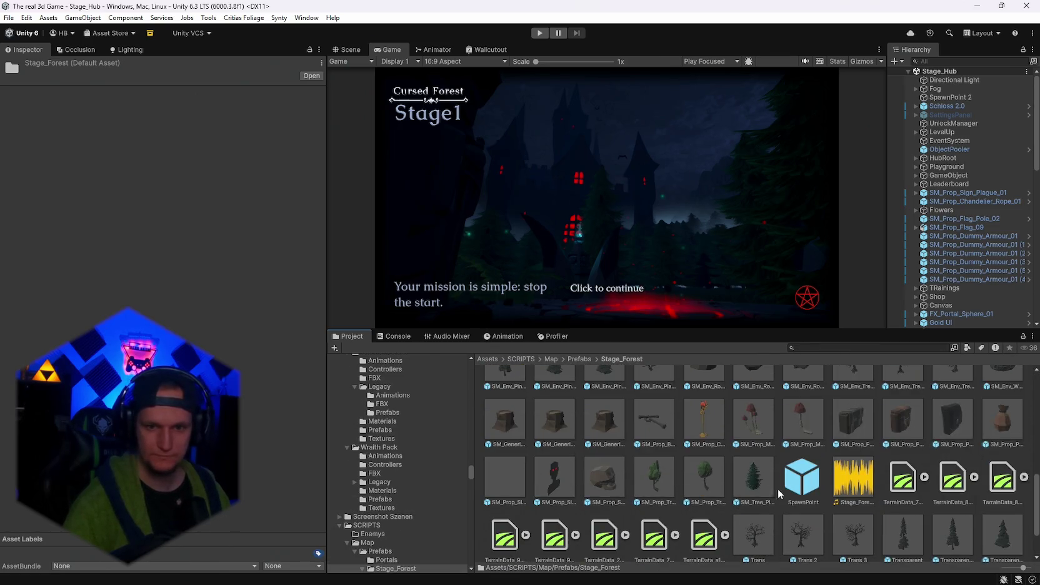
Inspect the Real Tree prefab with its SM_Tree_Pine_02 pine mesh.
{"action": "left_click", "coordinate": [953, 457]}
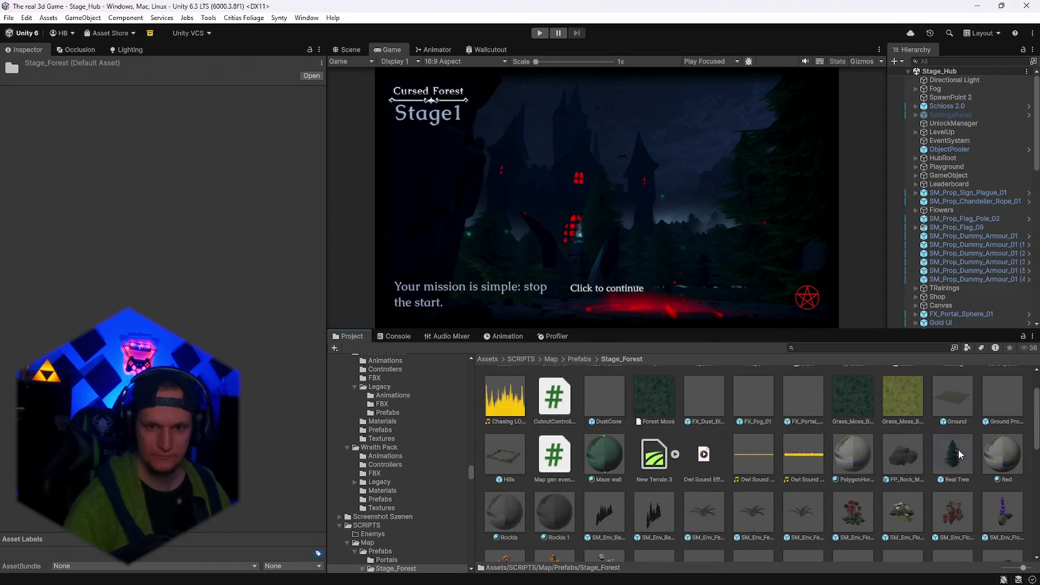
{"action": "scroll", "coordinate": [222, 333], "scroll_direction": "down", "scroll_amount": 10}
{"action": "scroll", "coordinate": [223, 334], "scroll_direction": "up", "scroll_amount": 5}
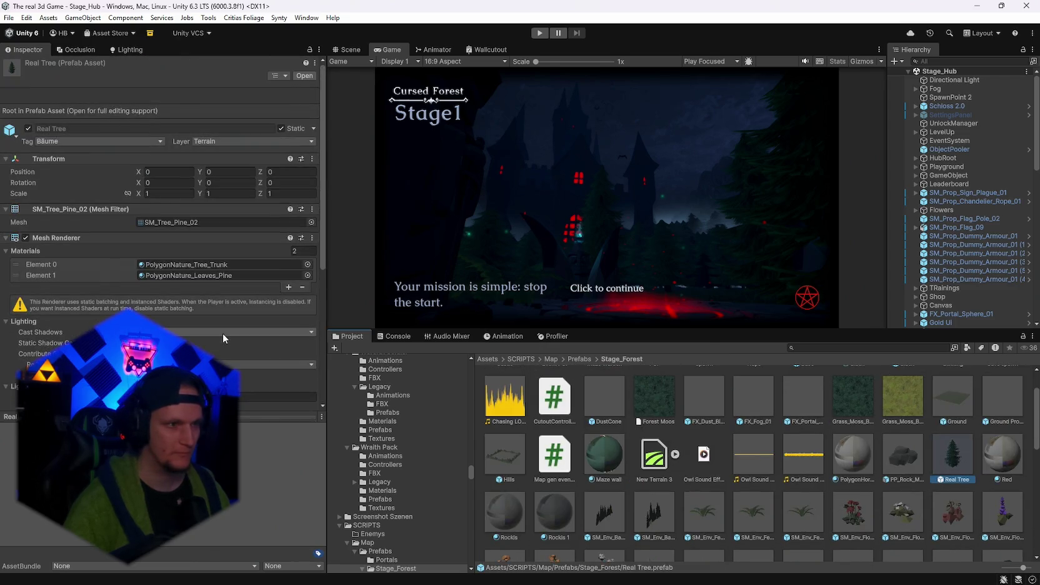
{"action": "scroll", "coordinate": [223, 334], "scroll_direction": "down", "scroll_amount": 8}
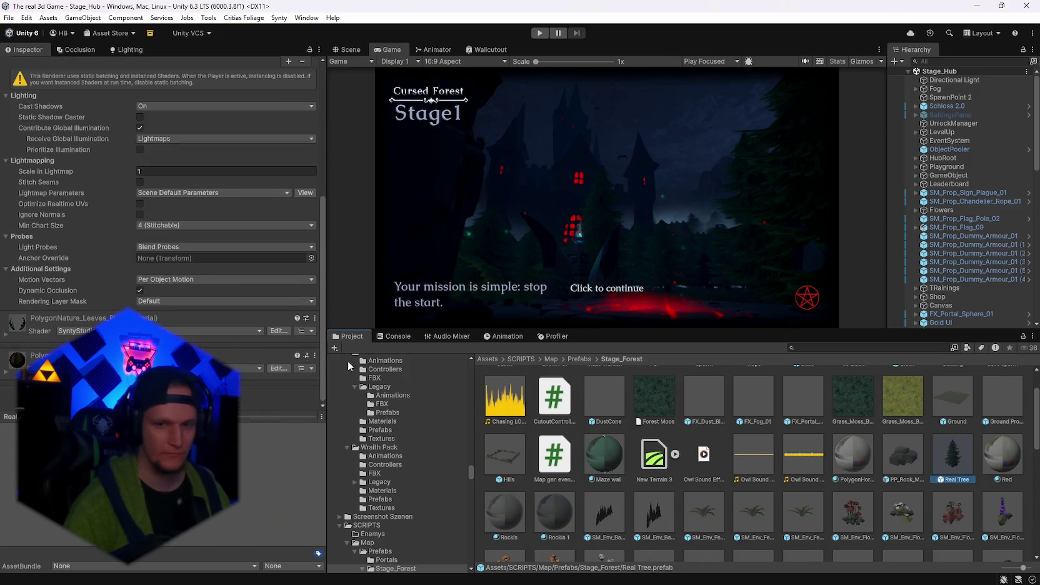
{"action": "left_click", "coordinate": [906, 455]}
{"action": "left_click", "coordinate": [944, 462]}
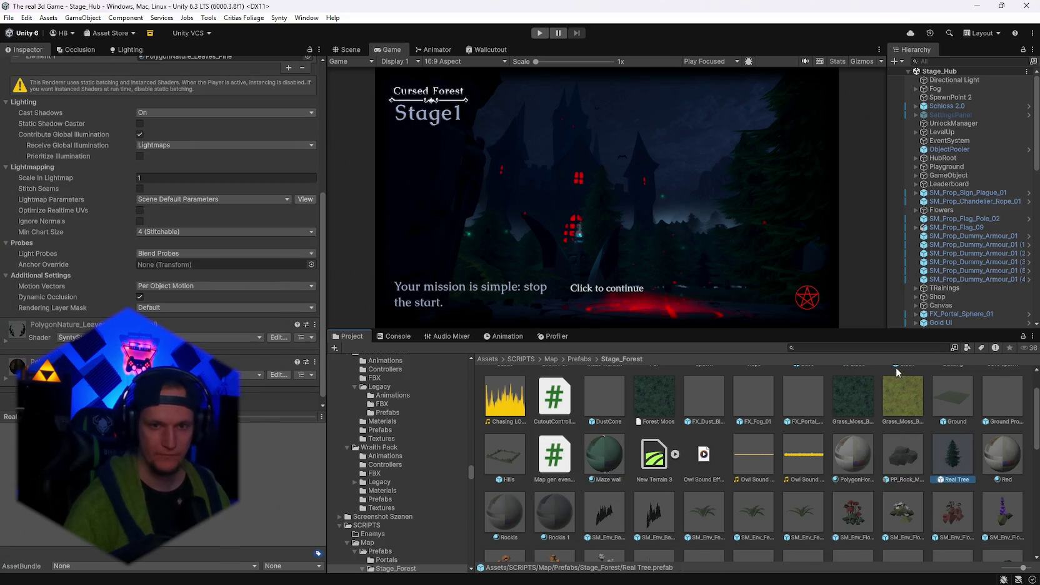
{"action": "type", "text": "w"}
Search for 'waldschrat' and open the Waldschrat folder.
{"action": "left_click", "coordinate": [813, 348]}
{"action": "type", "text": "waldschrat"}
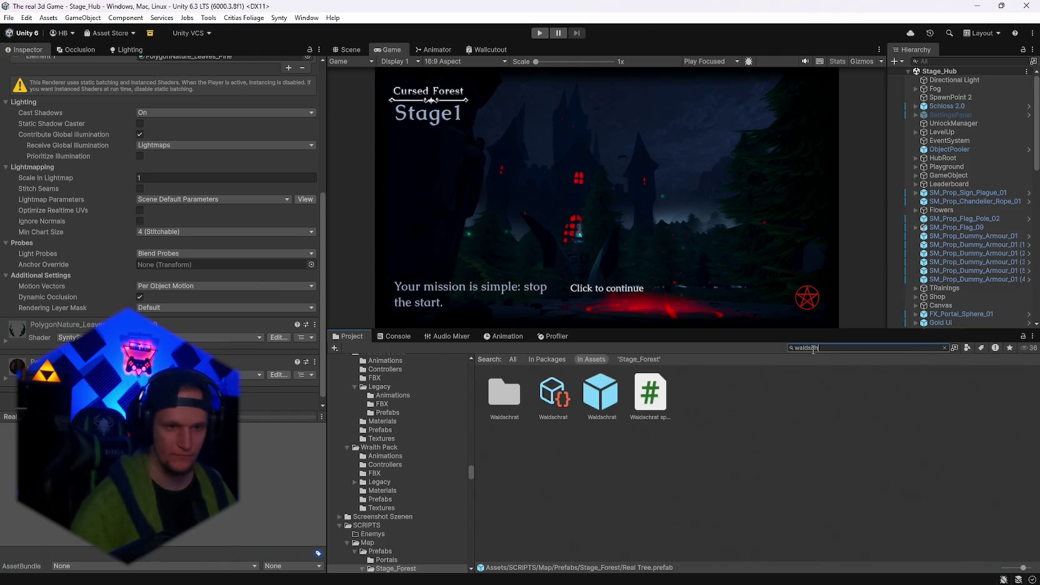
{"action": "double_click", "coordinate": [489, 410]}
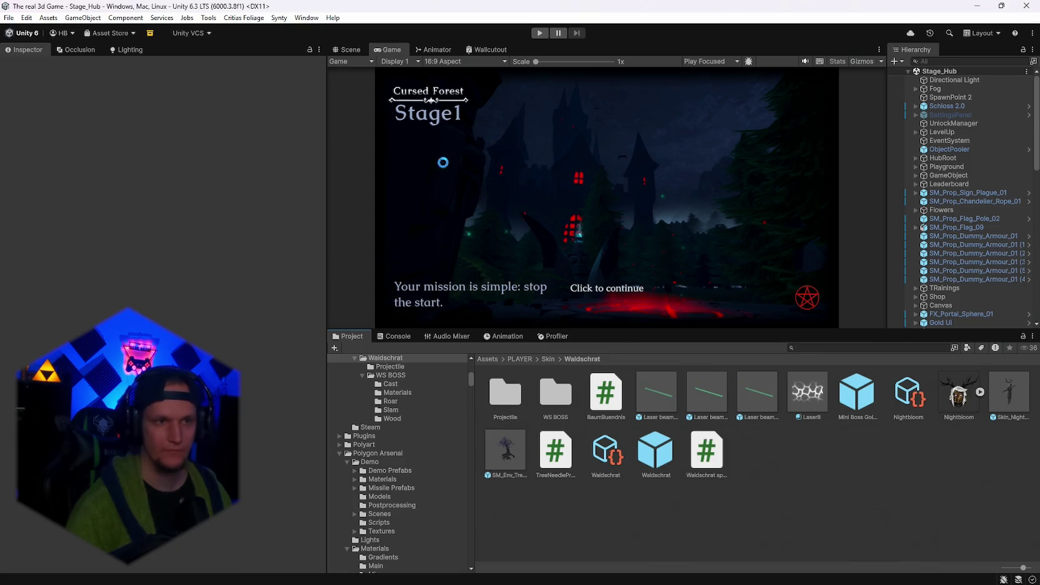
Try placing the Real Tree in the hub courtyard, cancel, and open the prefab for editing.
{"action": "left_click", "coordinate": [350, 49]}
{"action": "mouse_move", "coordinate": [719, 228]}
{"action": "left_mouse_down"}
{"action": "mouse_move", "coordinate": [804, 219]}
{"action": "mouse_move", "coordinate": [757, 212]}
{"action": "left_mouse_up"}
{"action": "mouse_move", "coordinate": [1008, 394]}
{"action": "left_mouse_down"}
{"action": "mouse_move", "coordinate": [670, 270]}
{"action": "mouse_move", "coordinate": [626, 305]}
{"action": "mouse_move", "coordinate": [437, 269]}
{"action": "left_mouse_up"}
{"action": "mouse_move", "coordinate": [438, 269]}
{"action": "left_mouse_down"}
{"action": "mouse_move", "coordinate": [446, 220]}
{"action": "mouse_move", "coordinate": [431, 225]}
{"action": "left_mouse_up"}
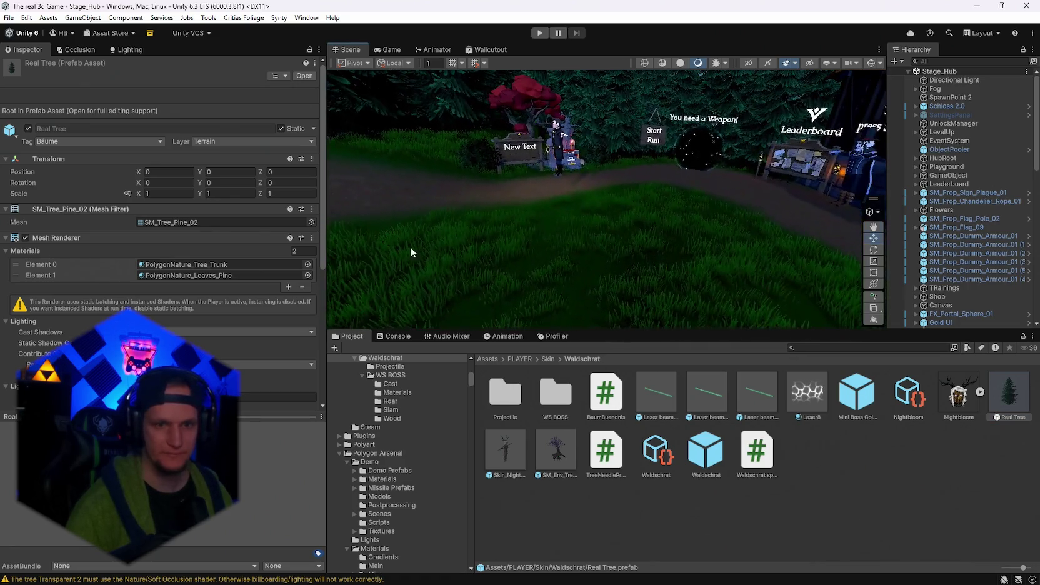
{"action": "left_click_drag", "start_coordinate": [578, 305], "coordinate": [589, 307]}
{"action": "key", "text": "Escape"}
{"action": "double_click", "coordinate": [1003, 400]}
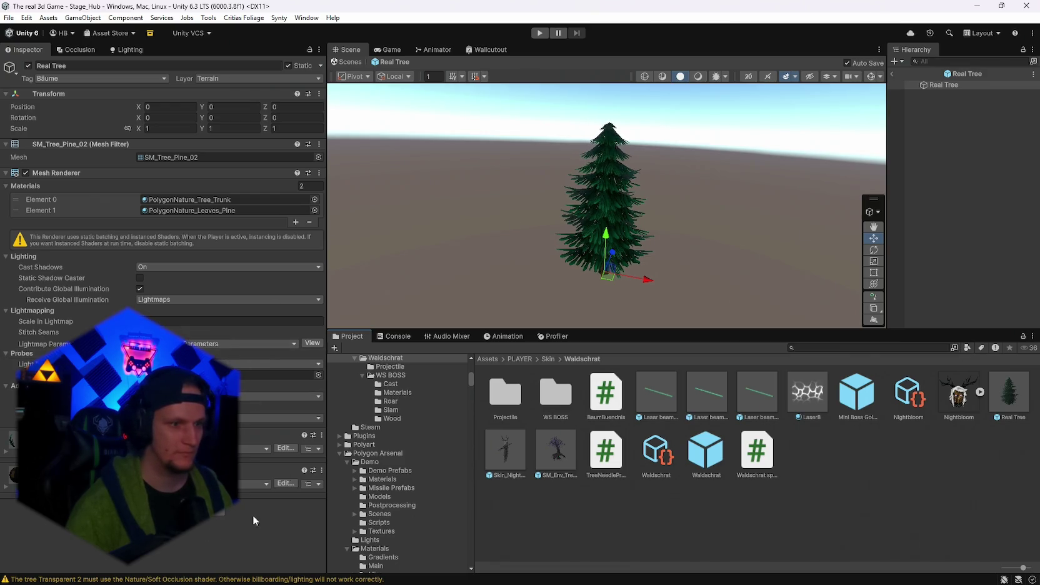
Locate the Real Tree's trunk and pine-leaf materials in the project.
{"action": "left_click", "coordinate": [169, 198]}
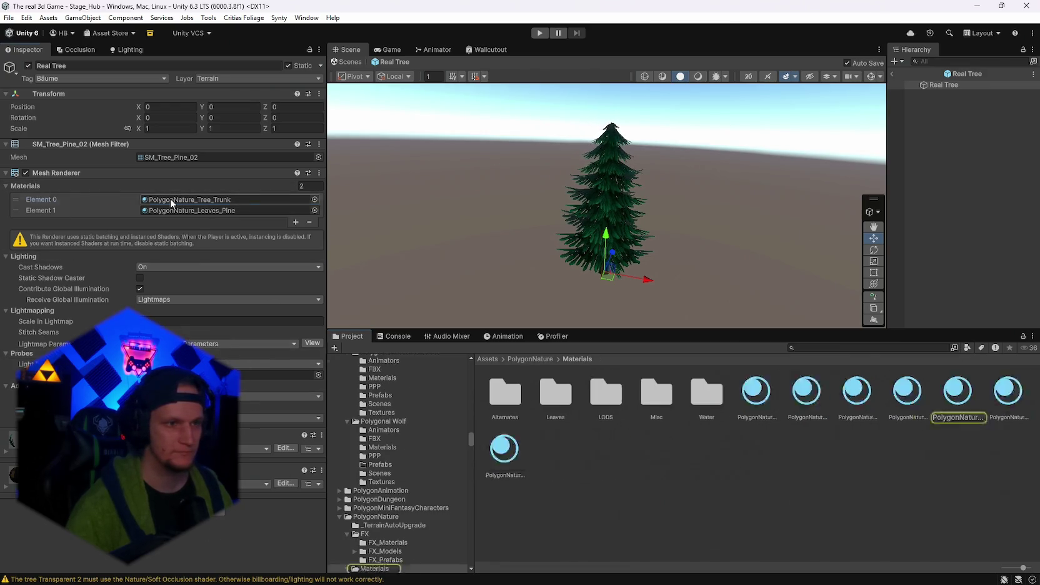
{"action": "left_click", "coordinate": [170, 210]}
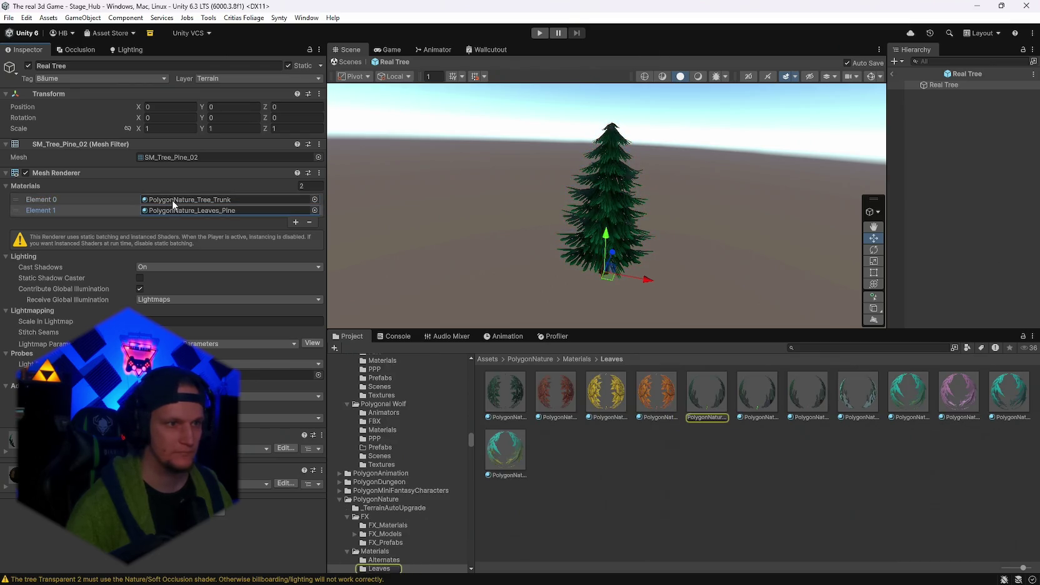
{"action": "left_click", "coordinate": [172, 199]}
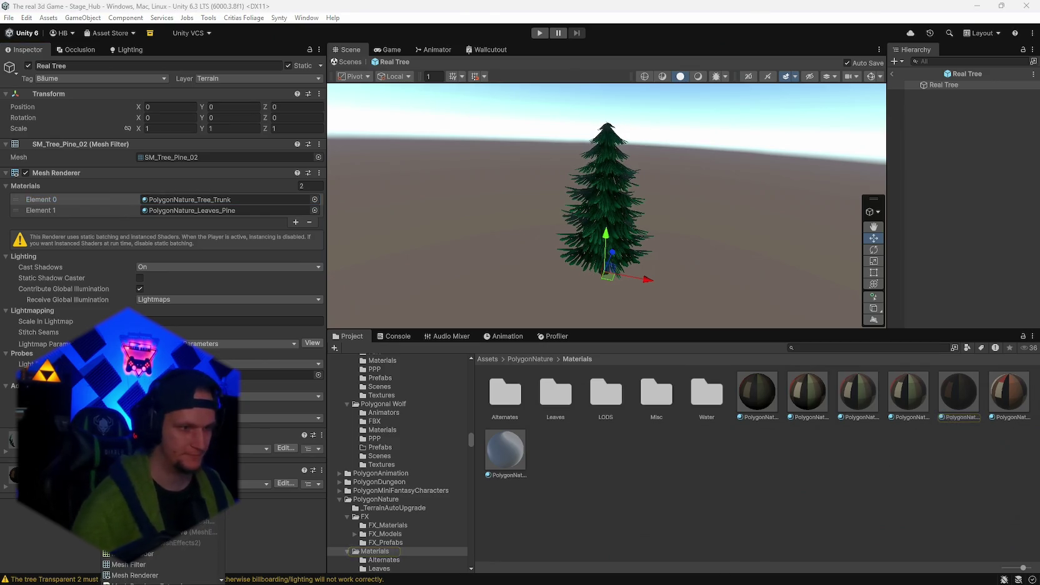
Add a Mesh Collider to the Real Tree and show gizmos to check its wireframe.
{"action": "left_click", "coordinate": [164, 503]}
{"action": "left_click", "coordinate": [169, 555]}
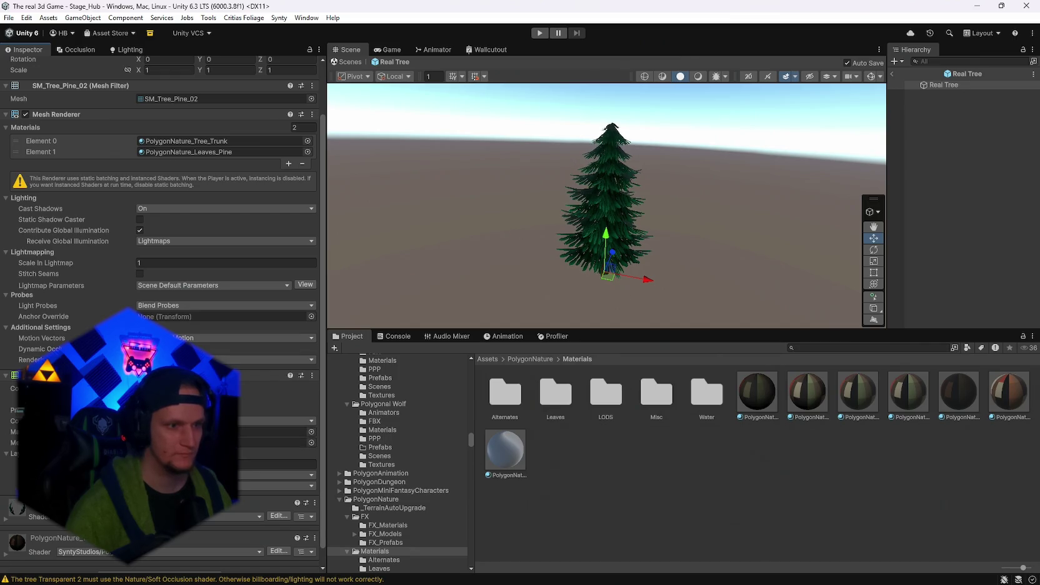
{"action": "left_click", "coordinate": [870, 76]}
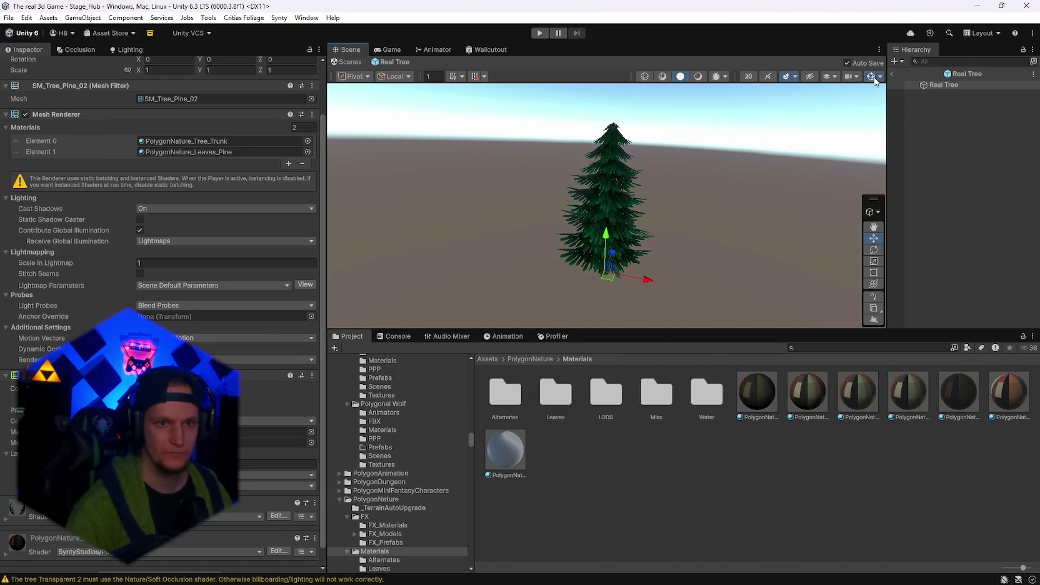
{"action": "left_click", "coordinate": [140, 388]}
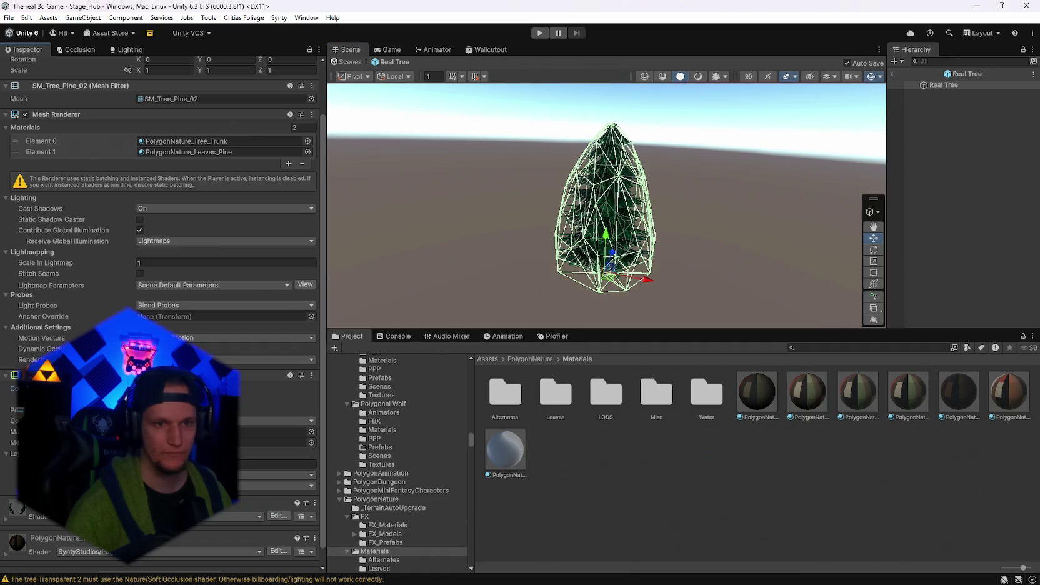
{"action": "mouse_move", "coordinate": [441, 309]}
{"action": "left_mouse_down"}
{"action": "mouse_move", "coordinate": [448, 232]}
{"action": "mouse_move", "coordinate": [402, 234]}
{"action": "mouse_move", "coordinate": [504, 245]}
{"action": "mouse_move", "coordinate": [600, 233]}
{"action": "left_mouse_up"}
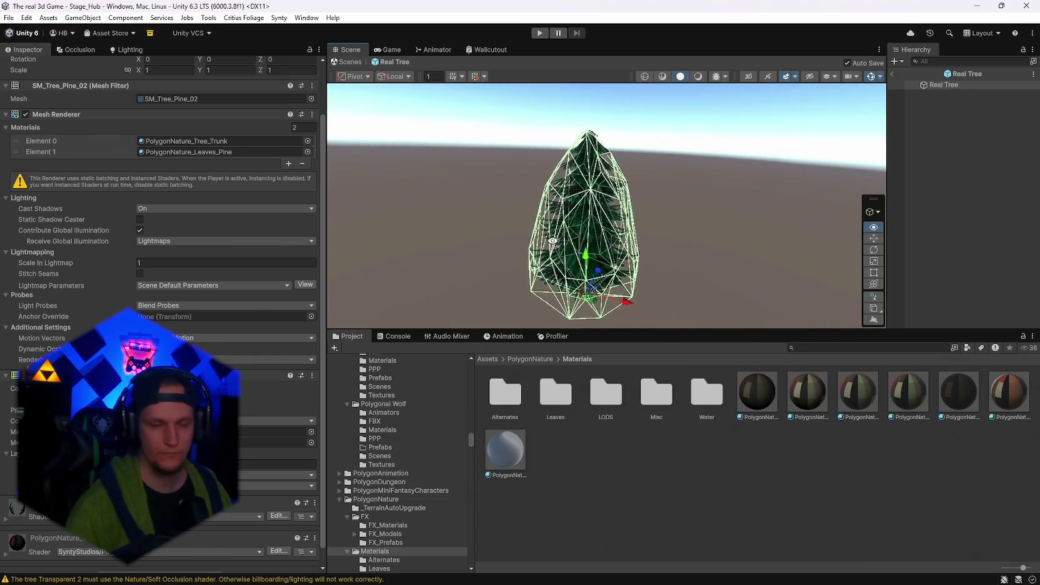
{"action": "left_click", "coordinate": [188, 141]}
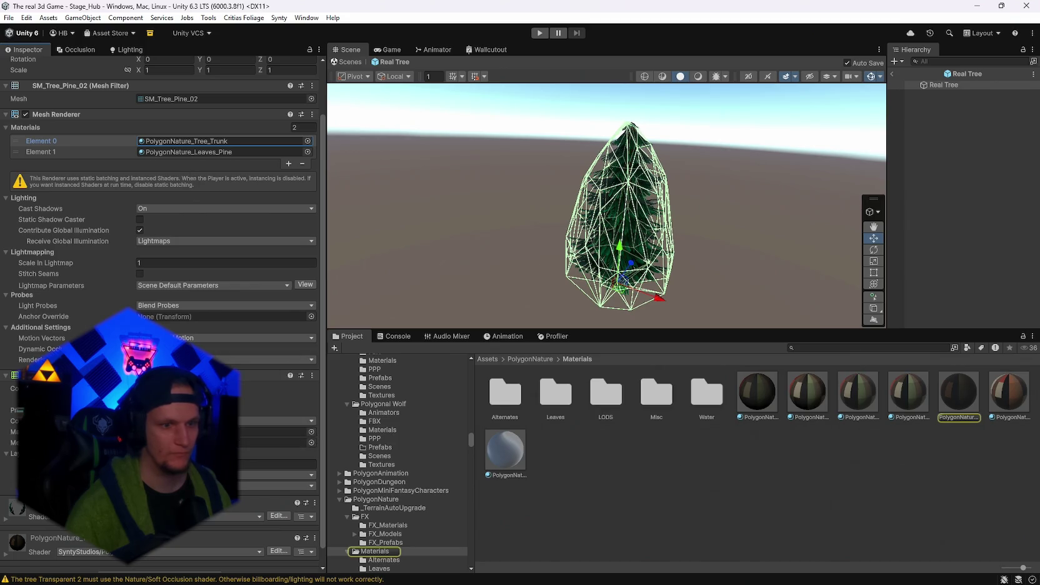
{"action": "mouse_move", "coordinate": [631, 242]}
{"action": "left_mouse_down"}
{"action": "mouse_move", "coordinate": [593, 241]}
{"action": "mouse_move", "coordinate": [688, 238]}
{"action": "left_mouse_up"}
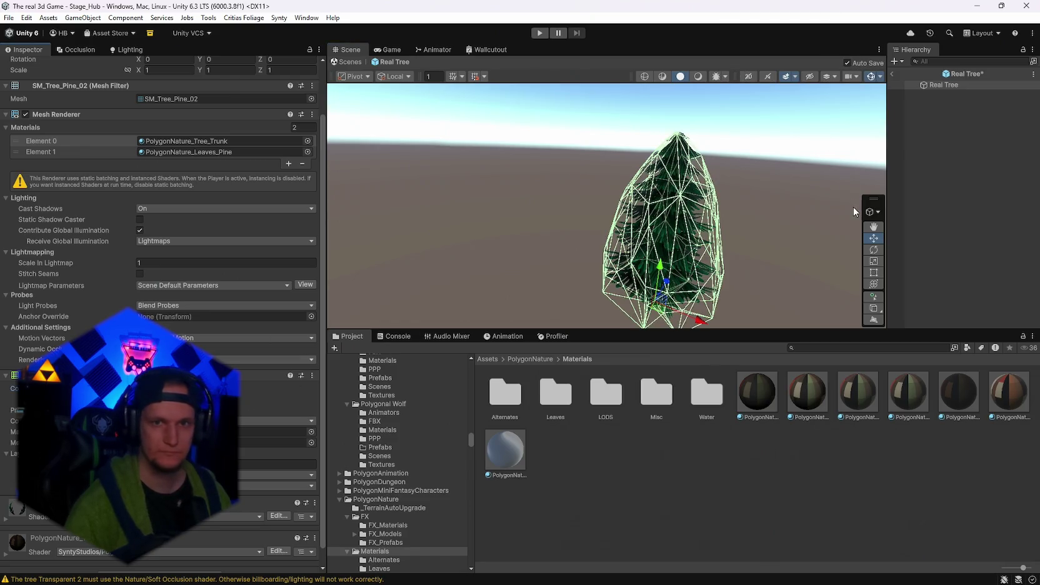
Return to the Stage_Hub scene and search the Project for 'waldschr'.
{"action": "left_click", "coordinate": [894, 76]}
{"action": "mouse_move", "coordinate": [594, 206]}
{"action": "left_mouse_down"}
{"action": "mouse_move", "coordinate": [530, 204]}
{"action": "mouse_move", "coordinate": [786, 210]}
{"action": "mouse_move", "coordinate": [766, 263]}
{"action": "left_mouse_up"}
{"action": "left_click", "coordinate": [817, 348]}
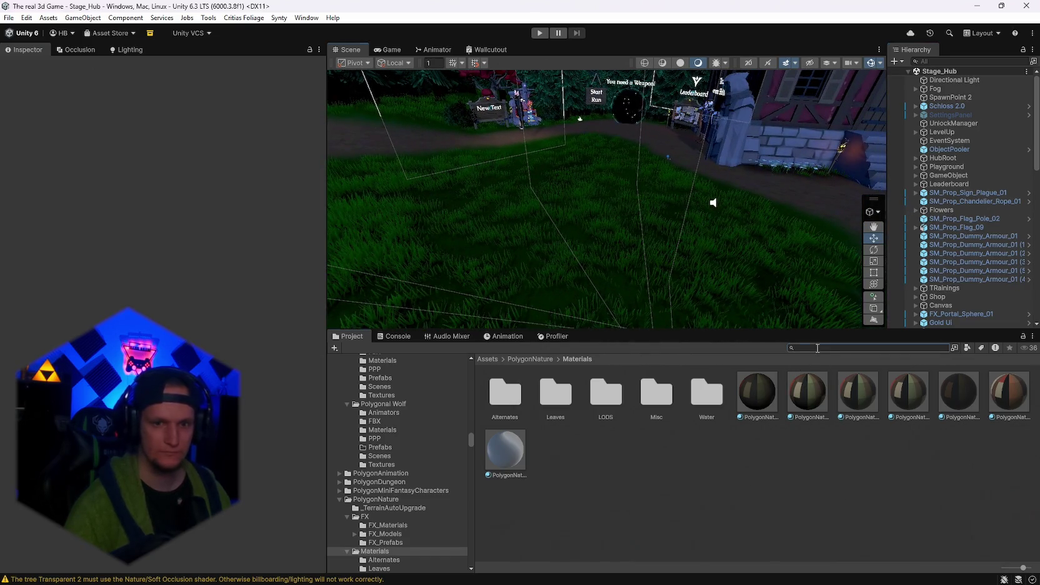
{"action": "type", "text": "waldschr"}
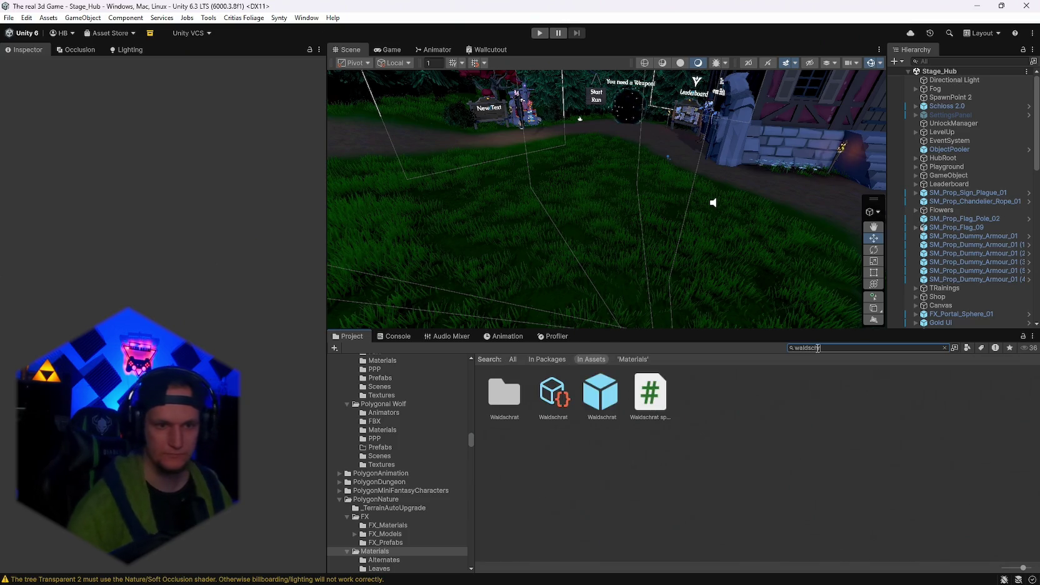
Place a Real Tree on the Stage_Hub grass and check its Bäume tag and Terrain layer.
{"action": "double_click", "coordinate": [515, 405]}
{"action": "left_click_drag", "start_coordinate": [1009, 395], "coordinate": [706, 275]}
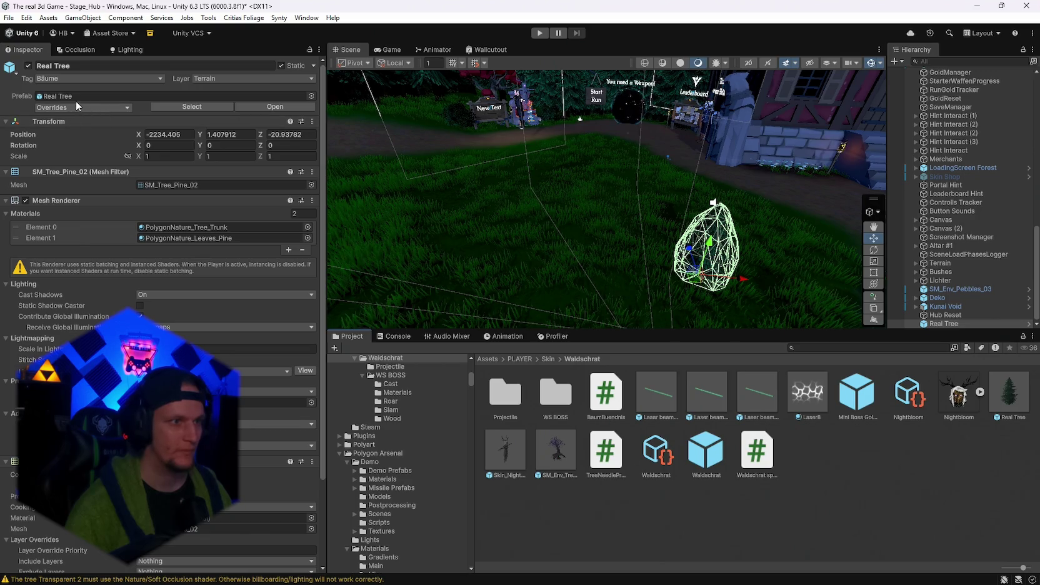
{"action": "left_click", "coordinate": [68, 79]}
{"action": "left_click", "coordinate": [232, 79]}
{"action": "left_click", "coordinate": [180, 83]}
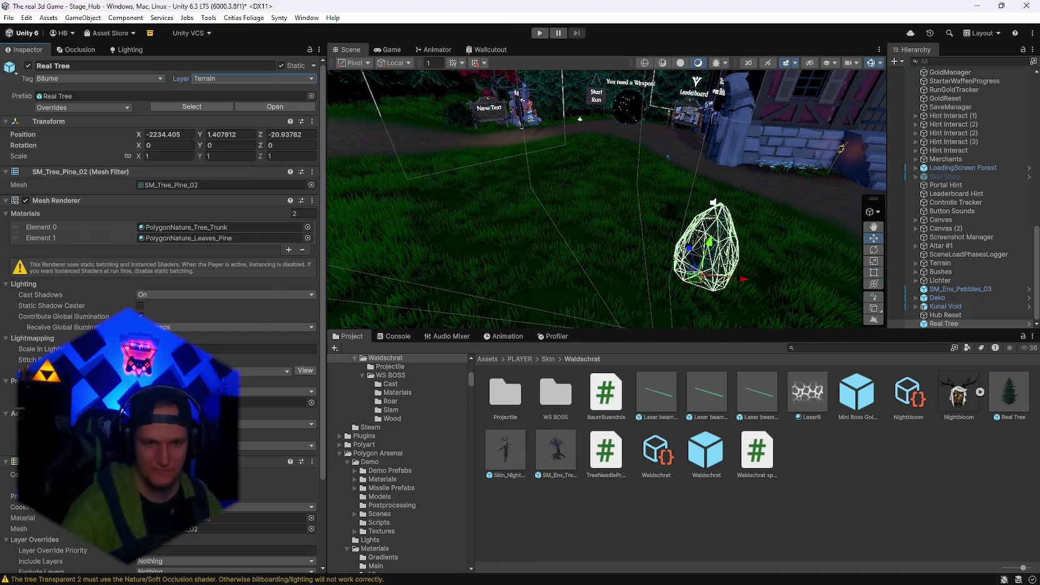
{"action": "left_click", "coordinate": [648, 524]}
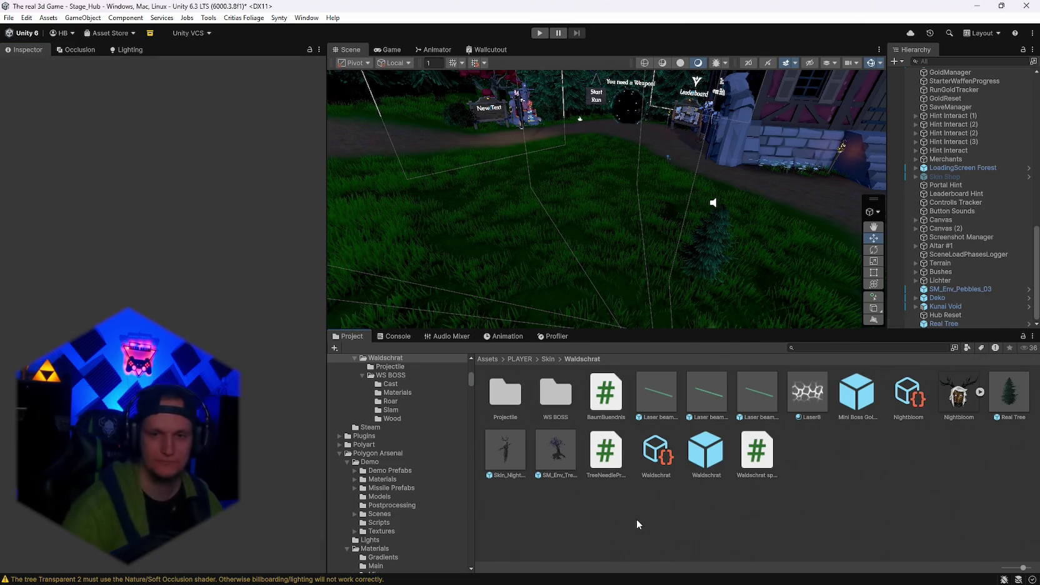
Create an empty C# script in the Waldschrat folder and start naming it 'tree controller'.
{"action": "right_click", "coordinate": [637, 520]}
{"action": "mouse_move", "coordinate": [680, 192]}
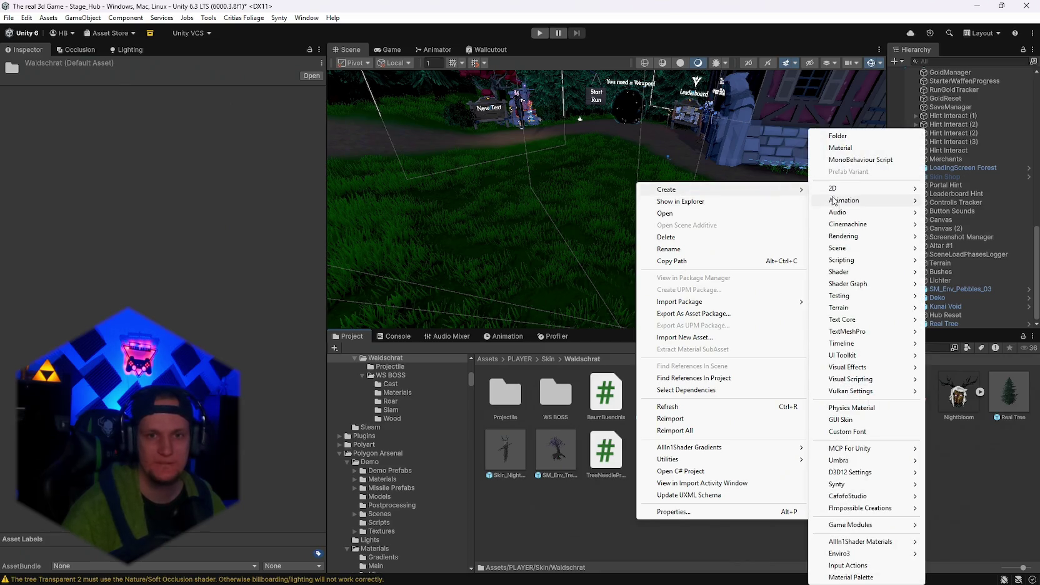
{"action": "mouse_move", "coordinate": [872, 287]}
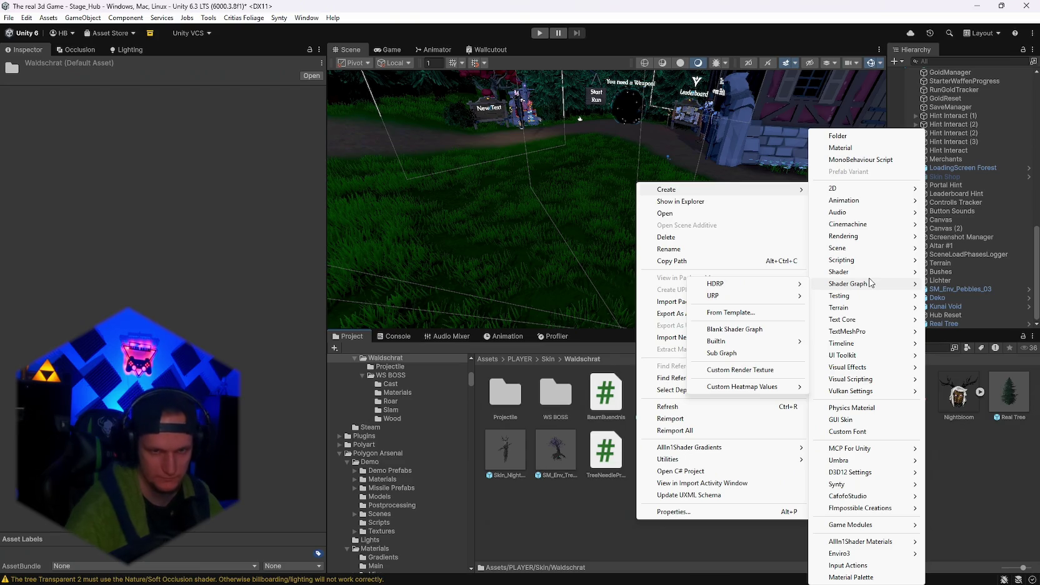
{"action": "mouse_move", "coordinate": [866, 261]}
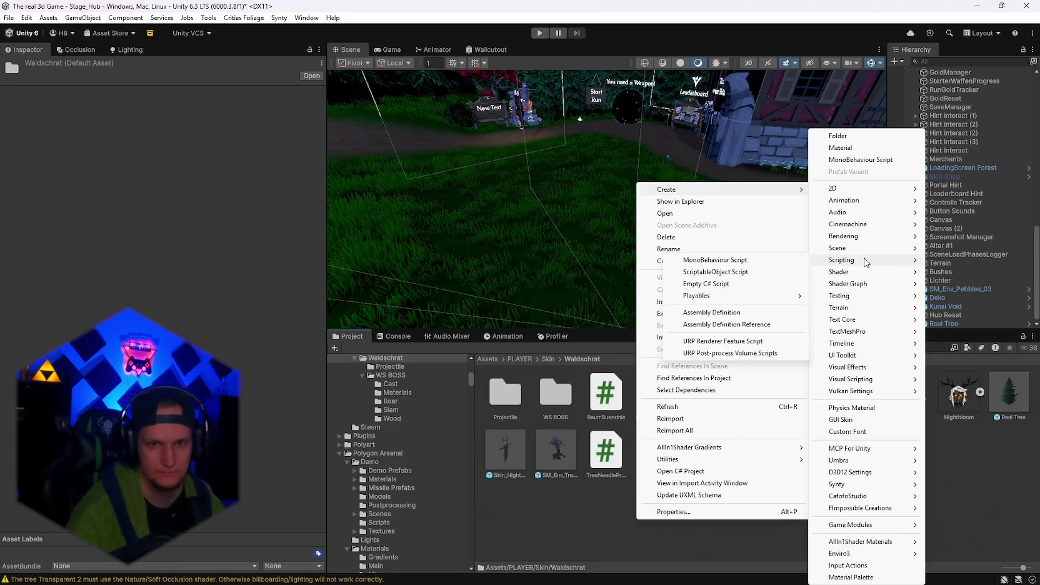
{"action": "left_click", "coordinate": [719, 284]}
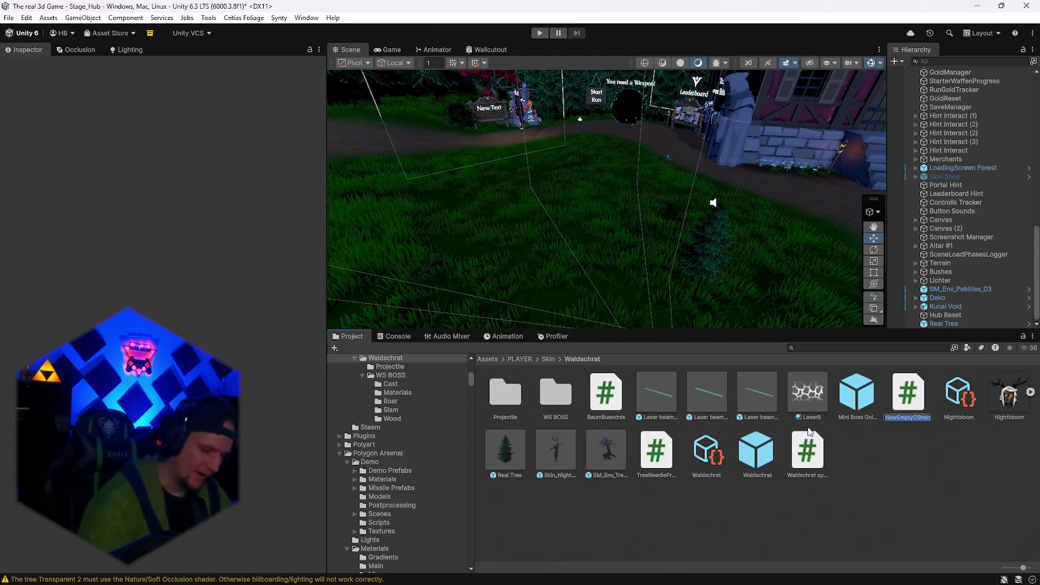
{"action": "type", "text": "tree"}
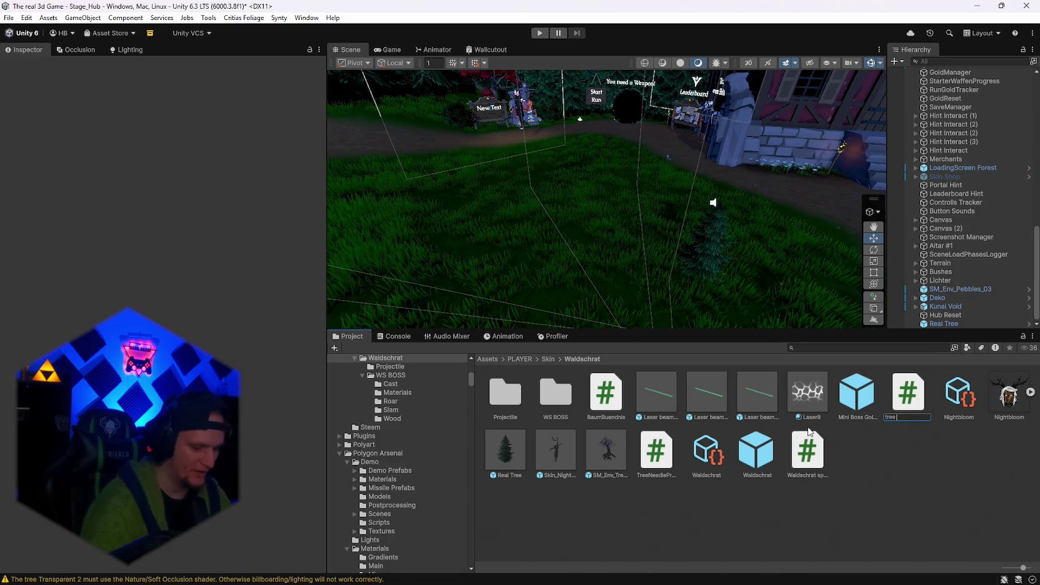
{"action": "type", "text": " controller"}
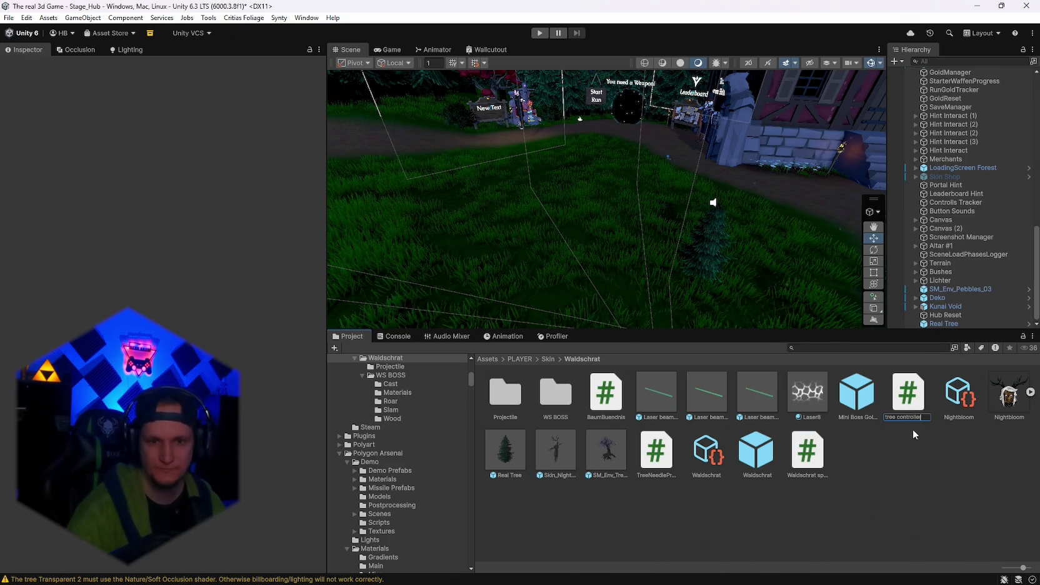
Confirm the name 'tree controller' and view the BaumBuendnis script's source.
{"action": "key", "text": "Return"}
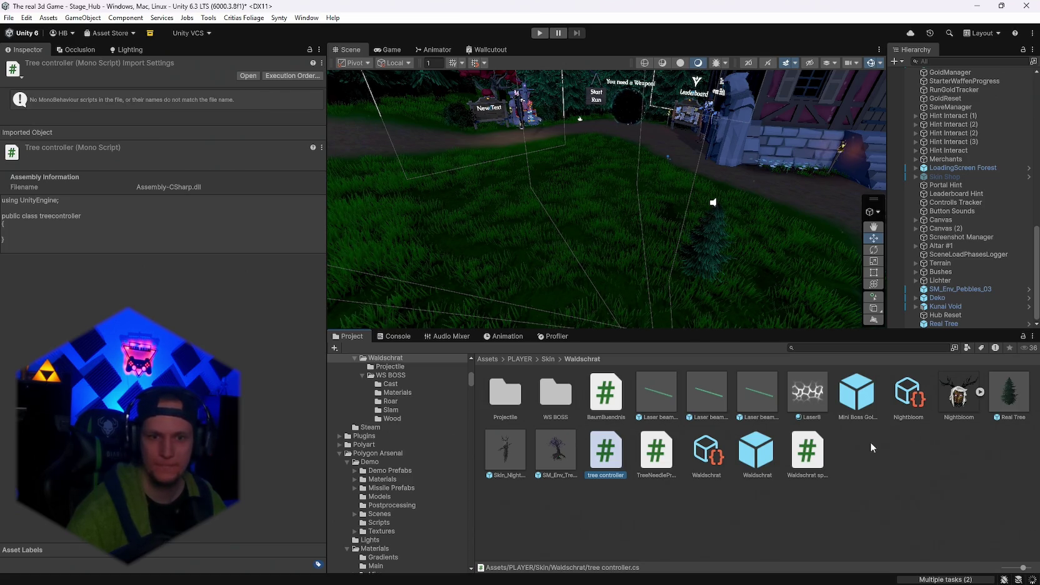
{"action": "left_click", "coordinate": [607, 400]}
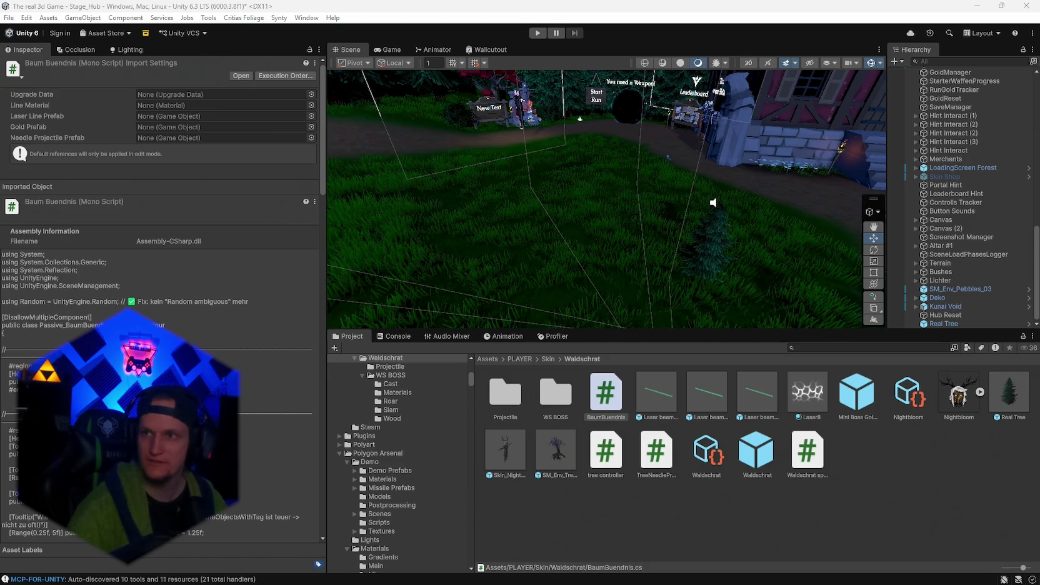
Show the Waldschrat prefab's tree binding: tag Bäume, max 3 active trees, range 60.
{"action": "left_click", "coordinate": [607, 459]}
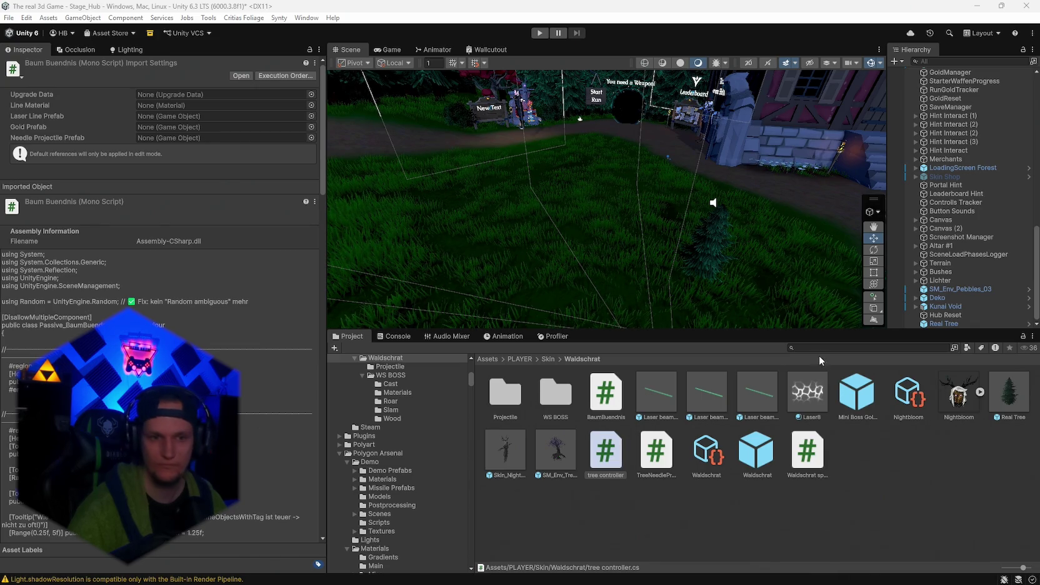
{"action": "left_click", "coordinate": [606, 400]}
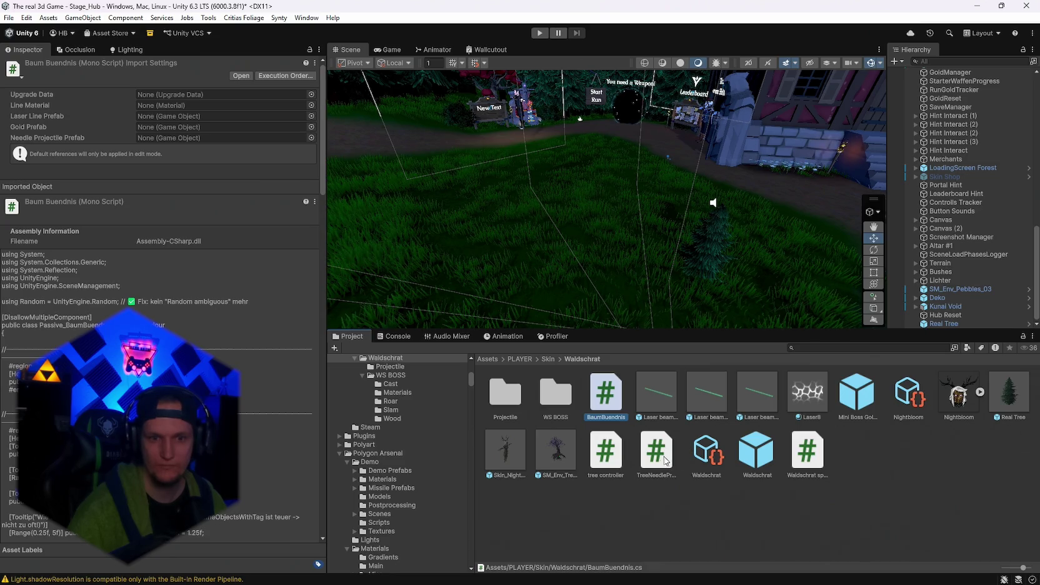
{"action": "left_click", "coordinate": [756, 459]}
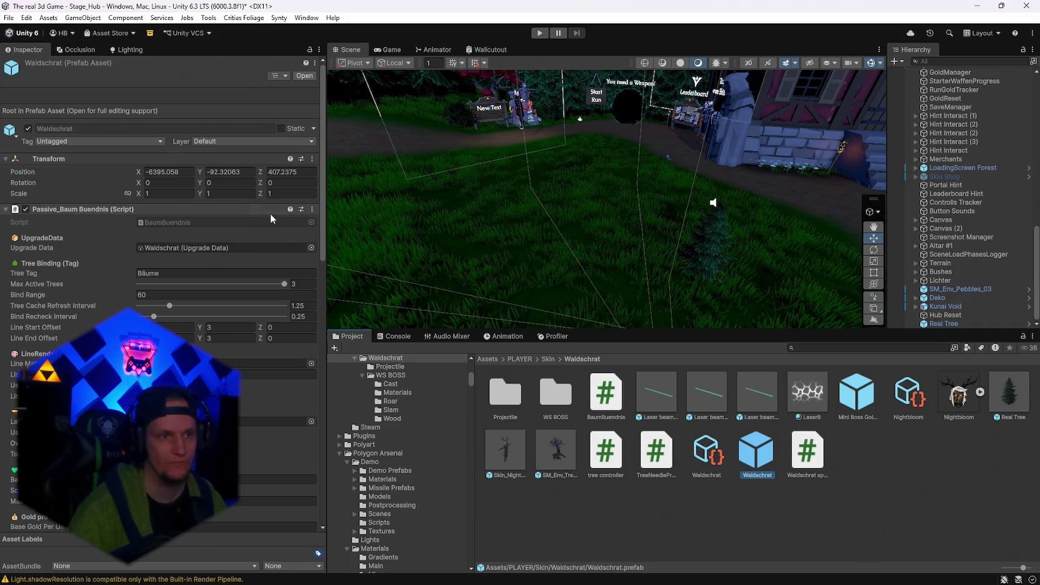
Open the Passive_Baum Buendnis component's script in the code editor.
{"action": "left_click", "coordinate": [312, 209]}
{"action": "left_click", "coordinate": [345, 343]}
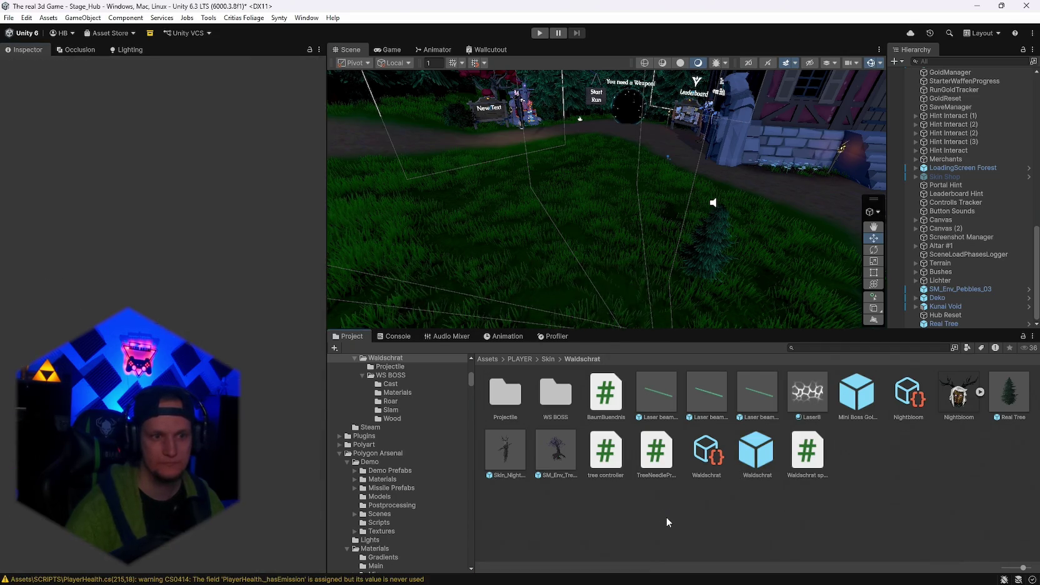
Read the two CS1061 errors from TreeNeedleProjectile.cs in the Console, then leave Unity.
{"action": "left_click", "coordinate": [395, 336]}
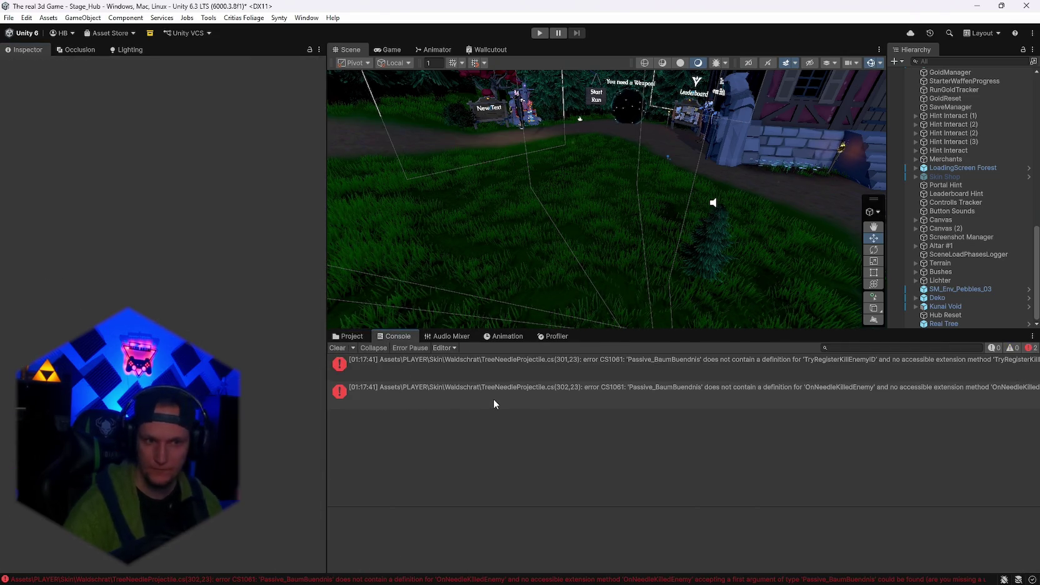
{"action": "left_click", "coordinate": [504, 379]}
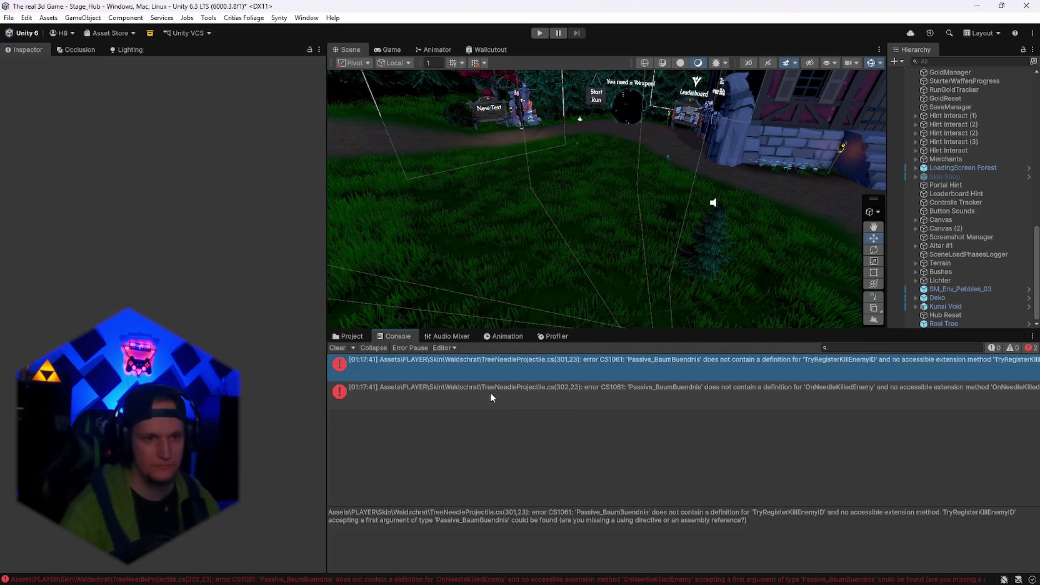
{"action": "left_click", "coordinate": [490, 392], "text": "shift"}
{"action": "key", "text": "alt+Tab"}
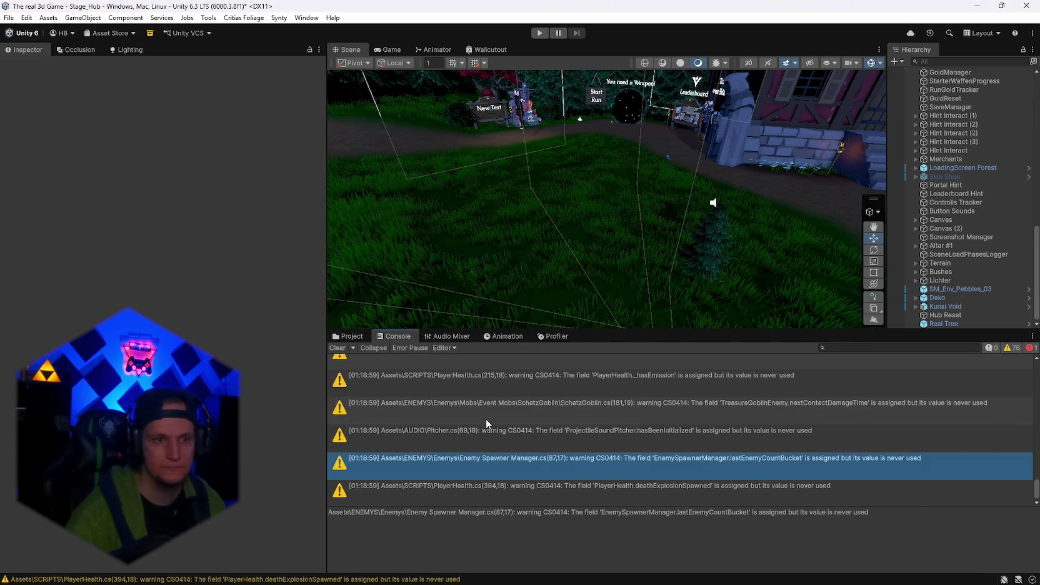
Read the EnemySpawnerManager unused-field warning, then show the Waldschrat skin folder.
{"action": "left_click", "coordinate": [464, 365]}
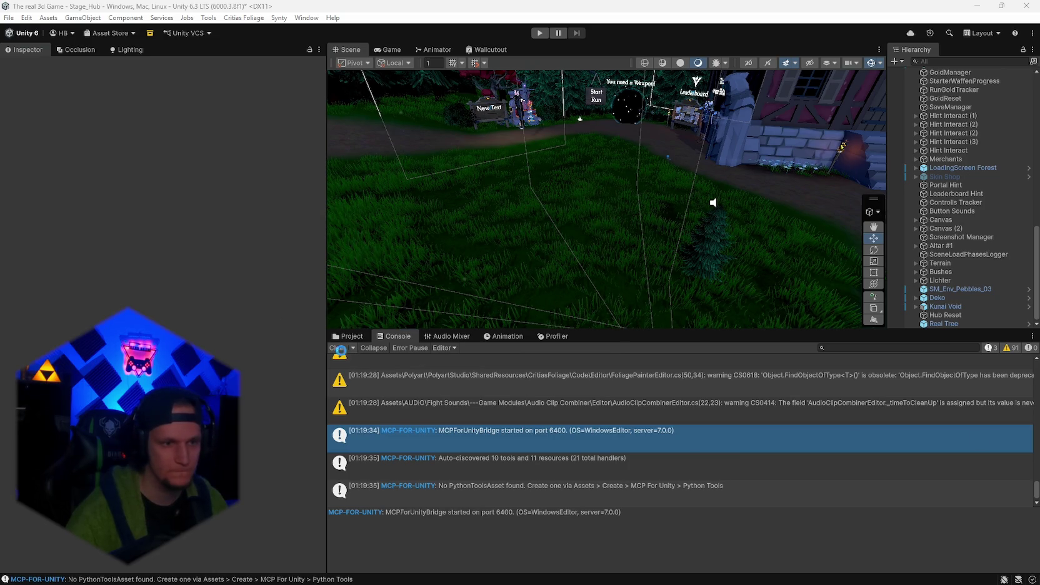
{"action": "left_click", "coordinate": [348, 336]}
Add the tree controller script to Real Tree and review its lifetime 60, HealthPickup drop, target range 15.
{"action": "left_click", "coordinate": [1018, 400]}
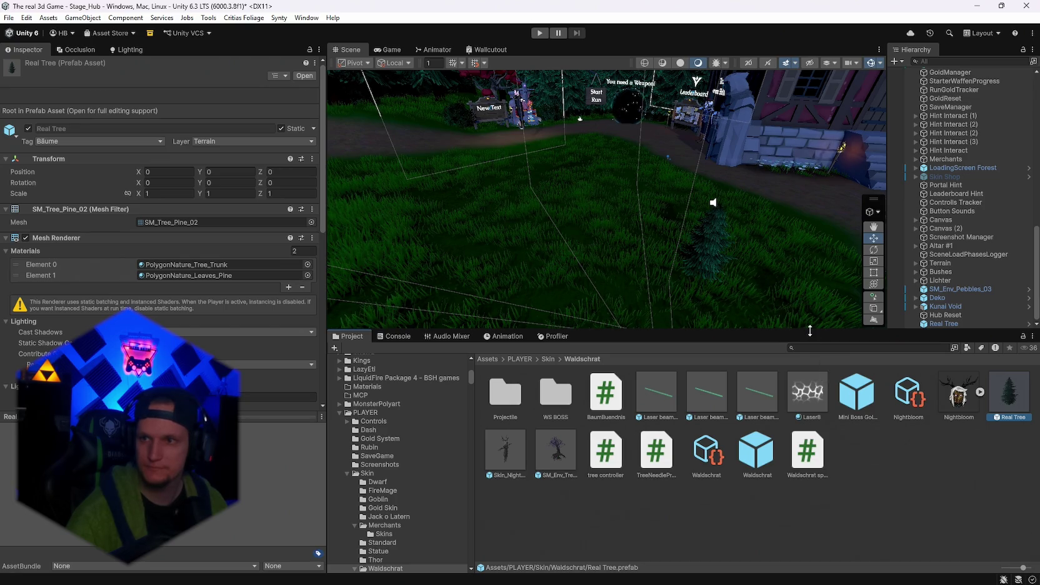
{"action": "scroll", "coordinate": [202, 302], "scroll_direction": "down", "scroll_amount": 10}
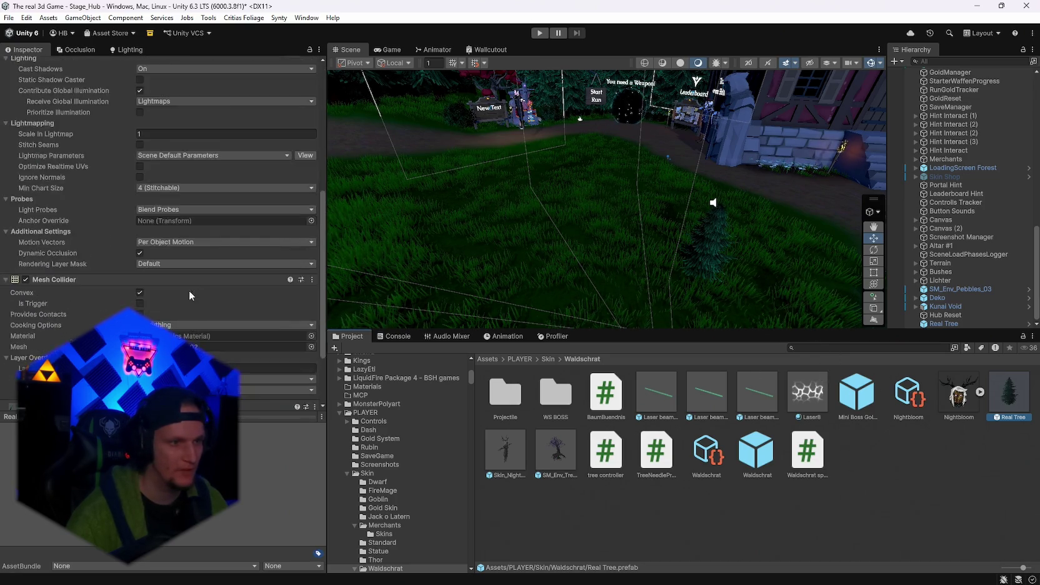
{"action": "mouse_move", "coordinate": [604, 459]}
{"action": "left_mouse_down"}
{"action": "mouse_move", "coordinate": [331, 396]}
{"action": "mouse_move", "coordinate": [87, 309]}
{"action": "mouse_move", "coordinate": [58, 277]}
{"action": "mouse_move", "coordinate": [62, 304]}
{"action": "mouse_move", "coordinate": [78, 310]}
{"action": "left_mouse_up"}
{"action": "scroll", "coordinate": [78, 311], "scroll_direction": "down", "scroll_amount": 5}
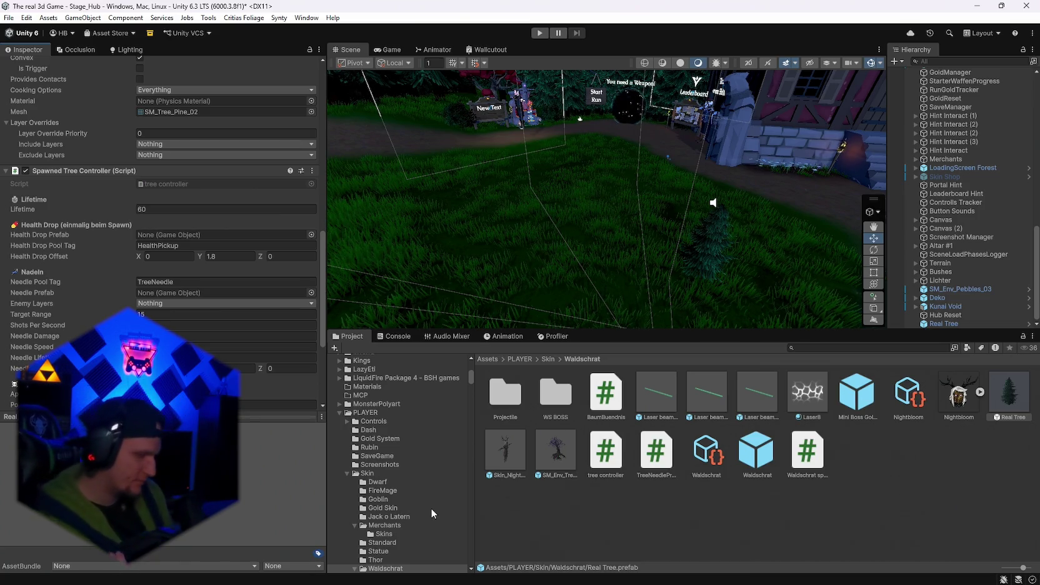
Search the project for 'health' and inspect FX_Healthcube_01 and the HealthBar folder.
{"action": "left_click", "coordinate": [805, 347]}
{"action": "type", "text": "heal"}
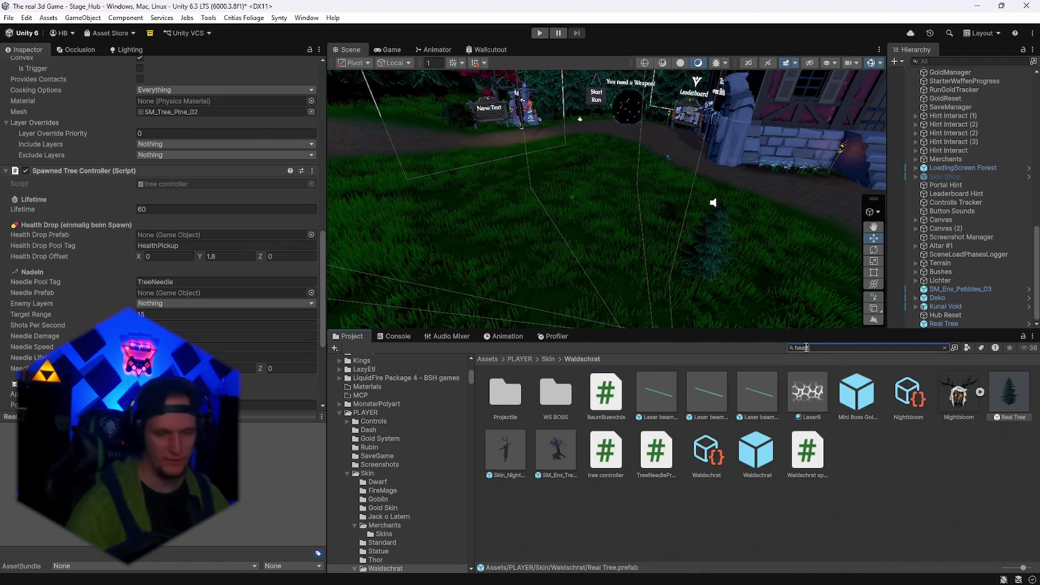
{"action": "type", "text": "th"}
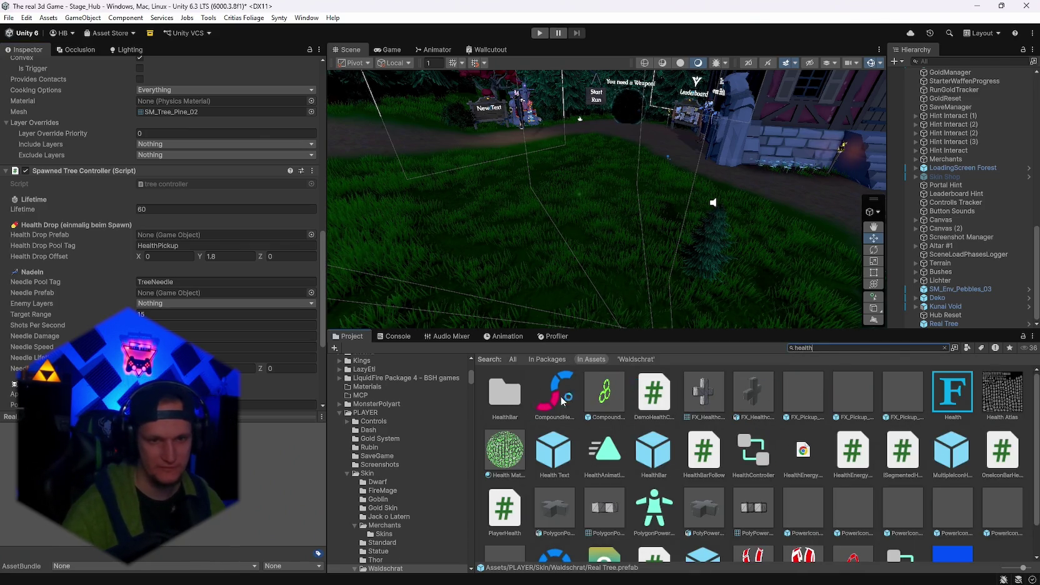
{"action": "scroll", "coordinate": [683, 397], "scroll_direction": "down", "scroll_amount": 1}
{"action": "scroll", "coordinate": [680, 441], "scroll_direction": "up", "scroll_amount": 1}
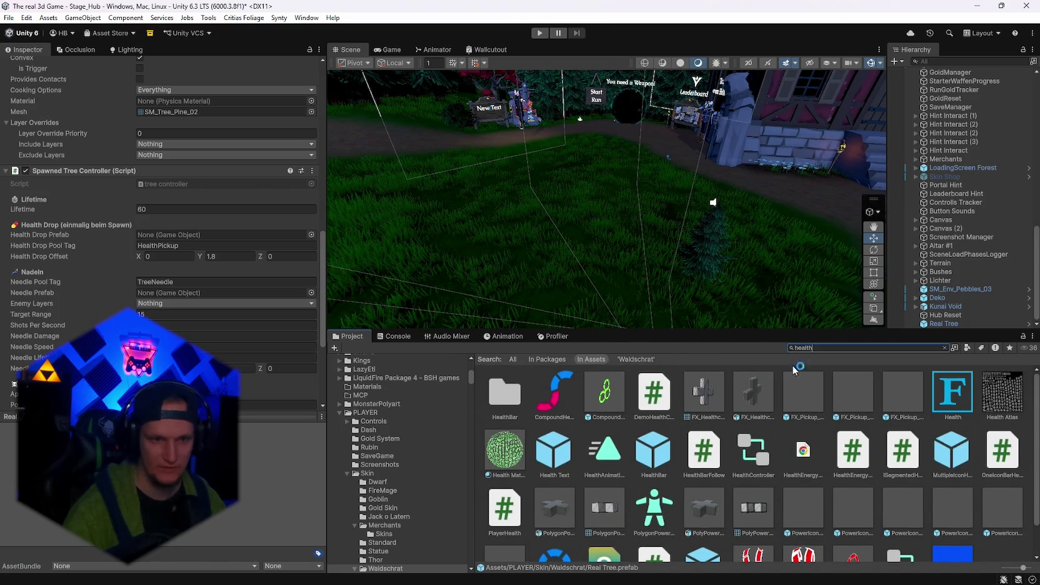
{"action": "left_click", "coordinate": [705, 398]}
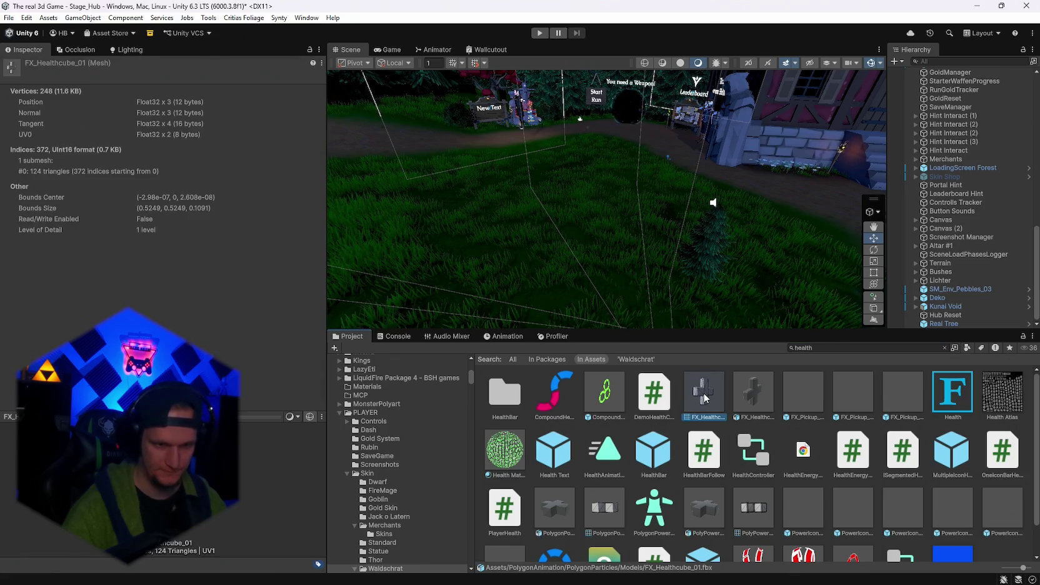
{"action": "left_click", "coordinate": [504, 393]}
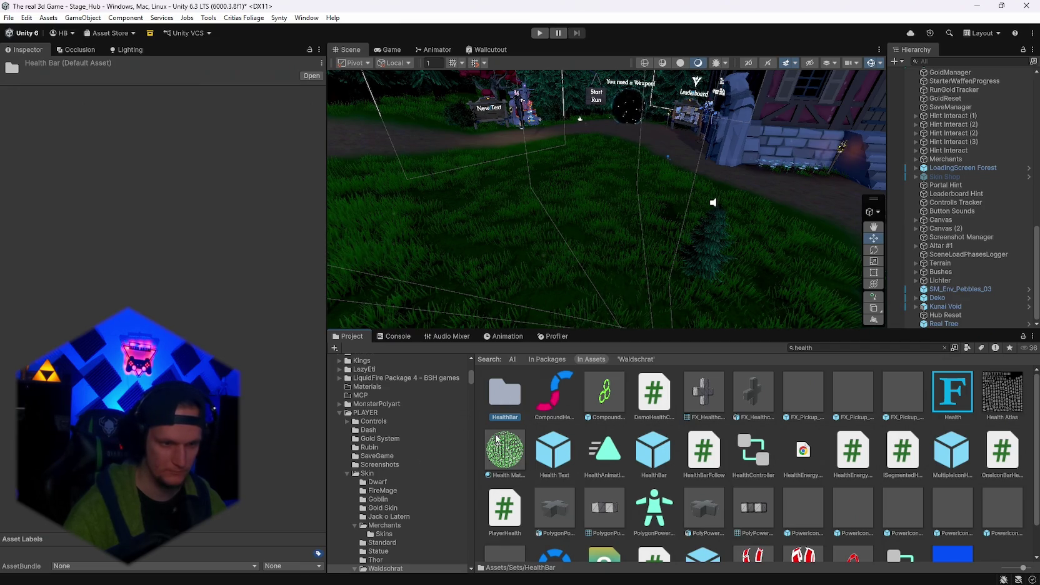
Search for 'magne', select the Magnet folder, then clear the search.
{"action": "left_click", "coordinate": [813, 346]}
{"action": "type", "text": "magne"}
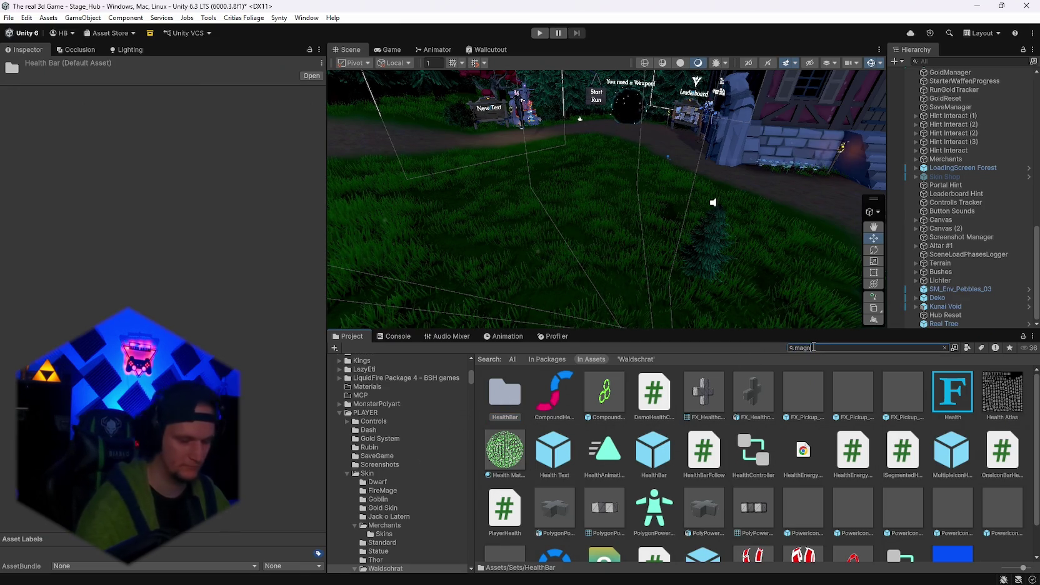
{"action": "left_click", "coordinate": [507, 395]}
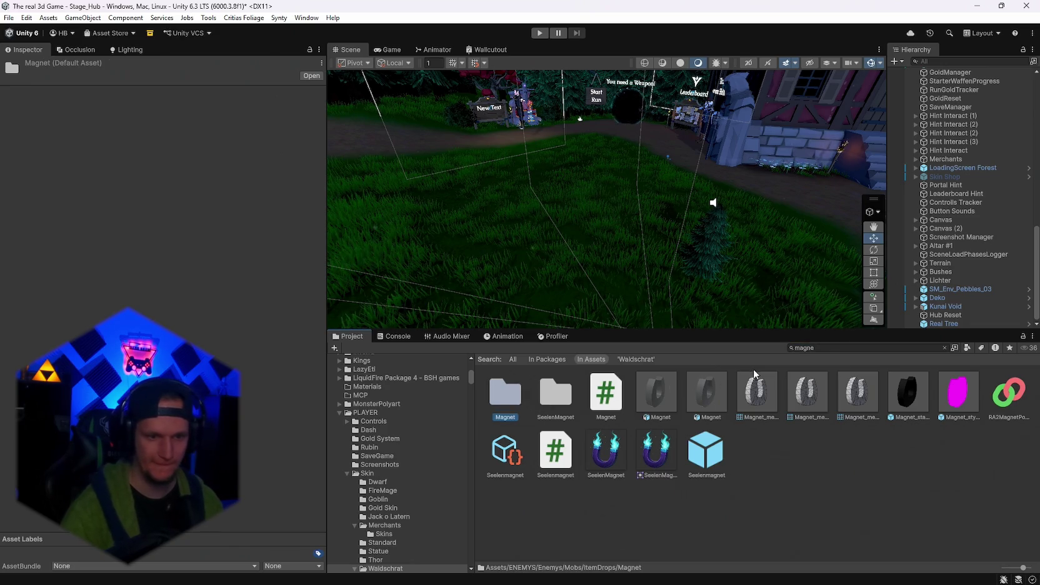
{"action": "left_click", "coordinate": [831, 349]}
Open the HP item-drop folder and inspect the PowerIconHealthv2 pickup prefab.
{"action": "key", "text": "BackSpace"}
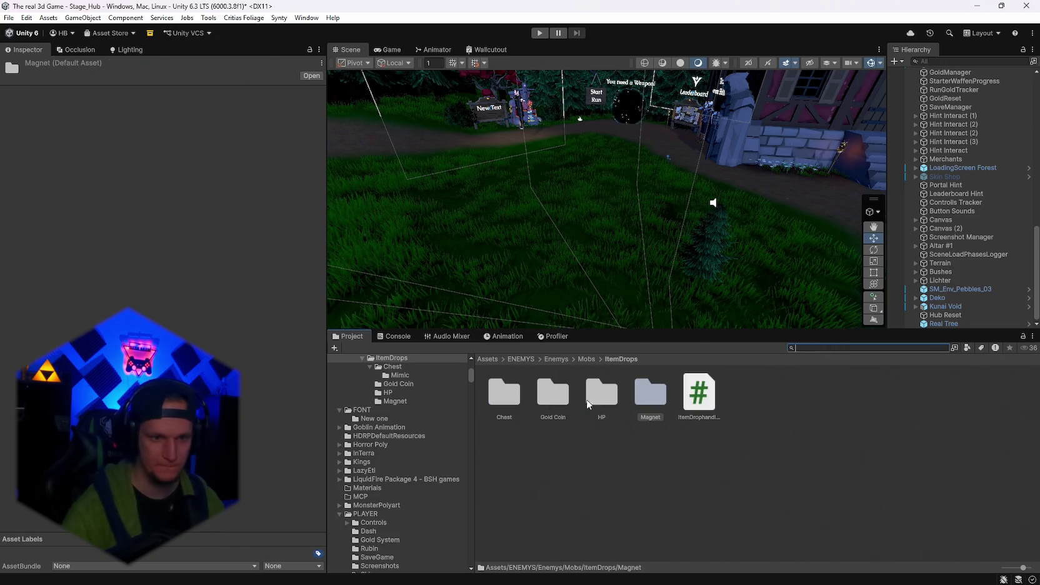
{"action": "double_click", "coordinate": [600, 397]}
{"action": "left_click", "coordinate": [587, 377]}
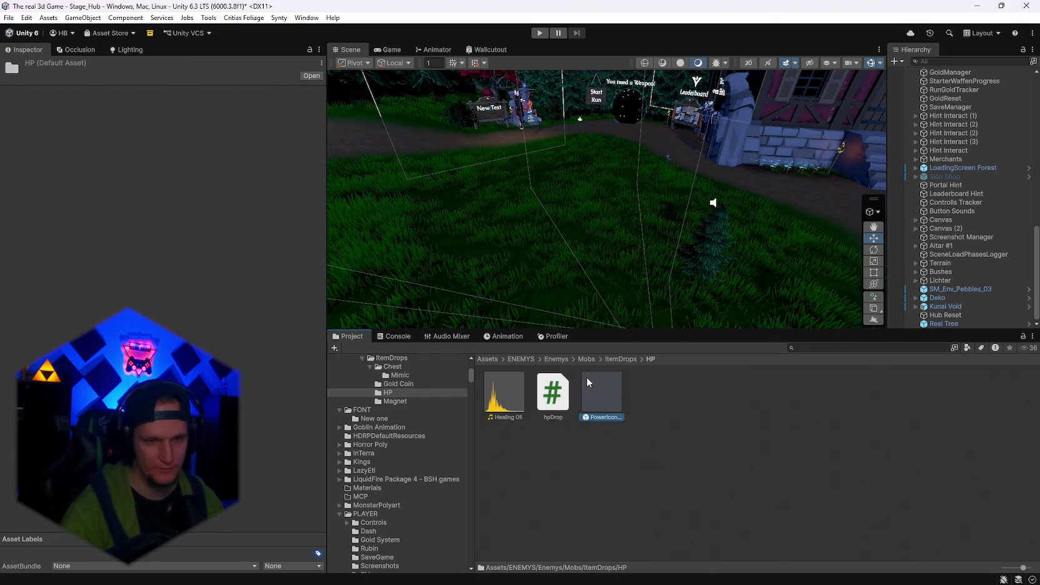
{"action": "scroll", "coordinate": [447, 468], "scroll_direction": "down", "scroll_amount": 10}
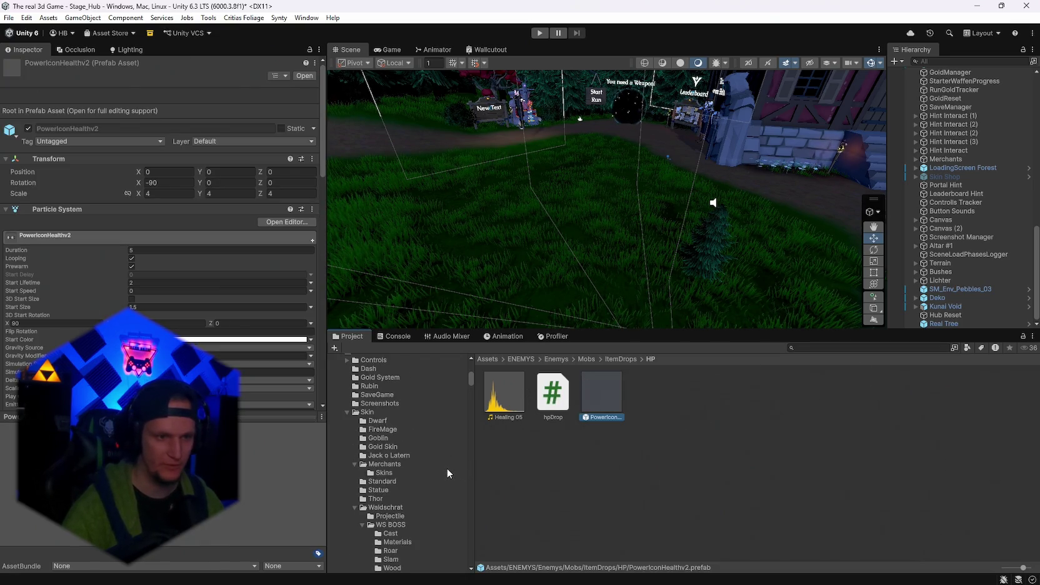
{"action": "left_click_drag", "start_coordinate": [473, 386], "coordinate": [471, 556]}
Search for 'waldschr' and open the Waldschrat folder.
{"action": "left_click", "coordinate": [830, 347]}
{"action": "type", "text": "waldschr"}
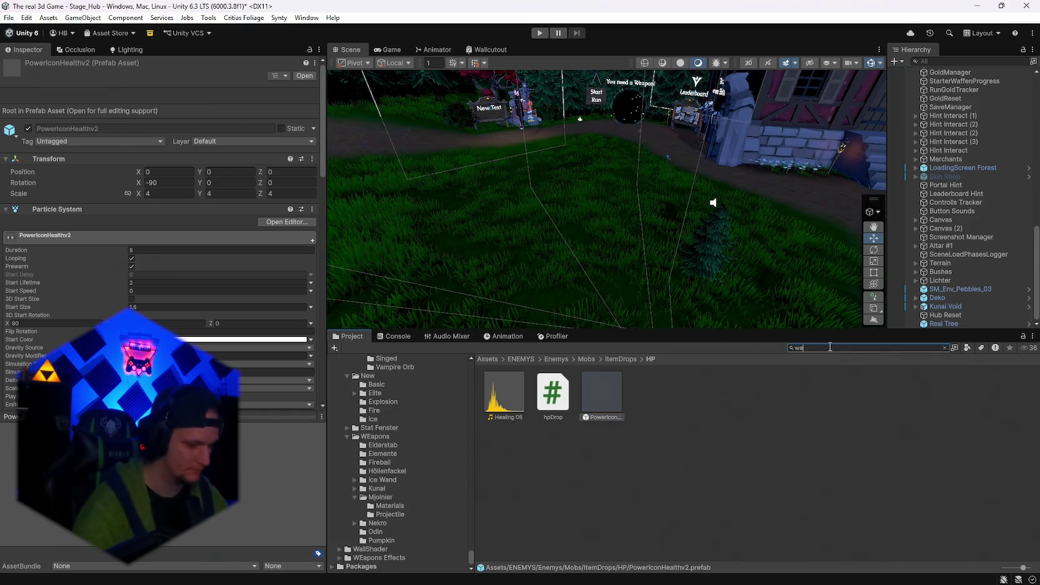
{"action": "double_click", "coordinate": [491, 404]}
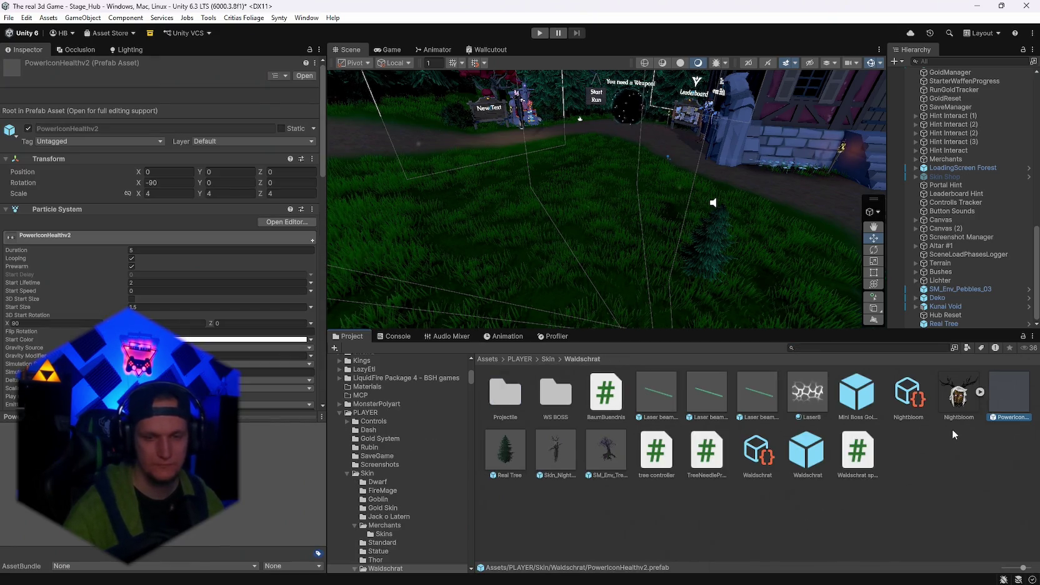
Scroll past Health Collectable and select Real Tree to show its empty health drop prefab.
{"action": "scroll", "coordinate": [192, 343], "scroll_direction": "down", "scroll_amount": 15}
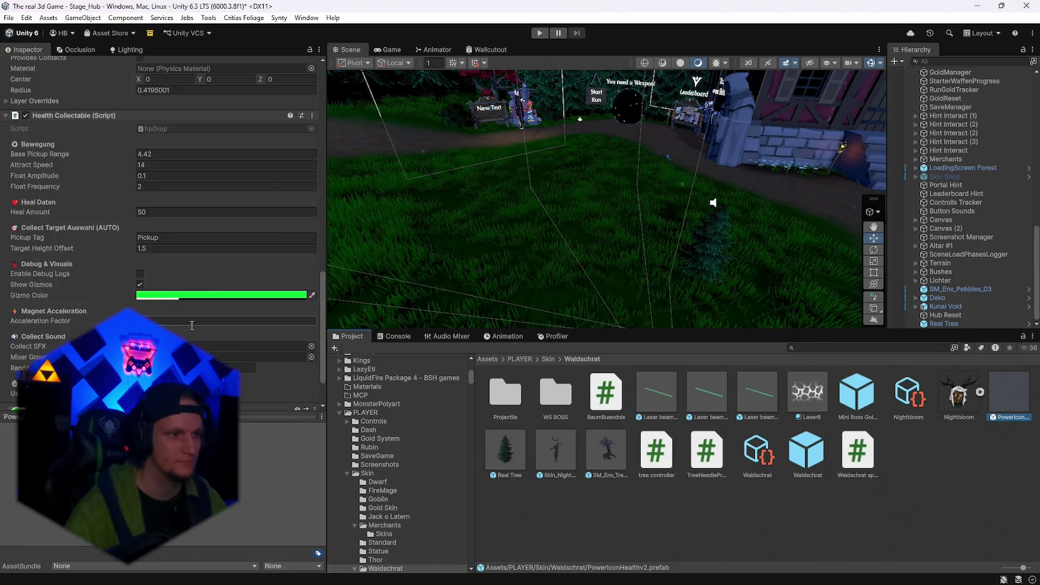
{"action": "scroll", "coordinate": [192, 344], "scroll_direction": "down", "scroll_amount": 3}
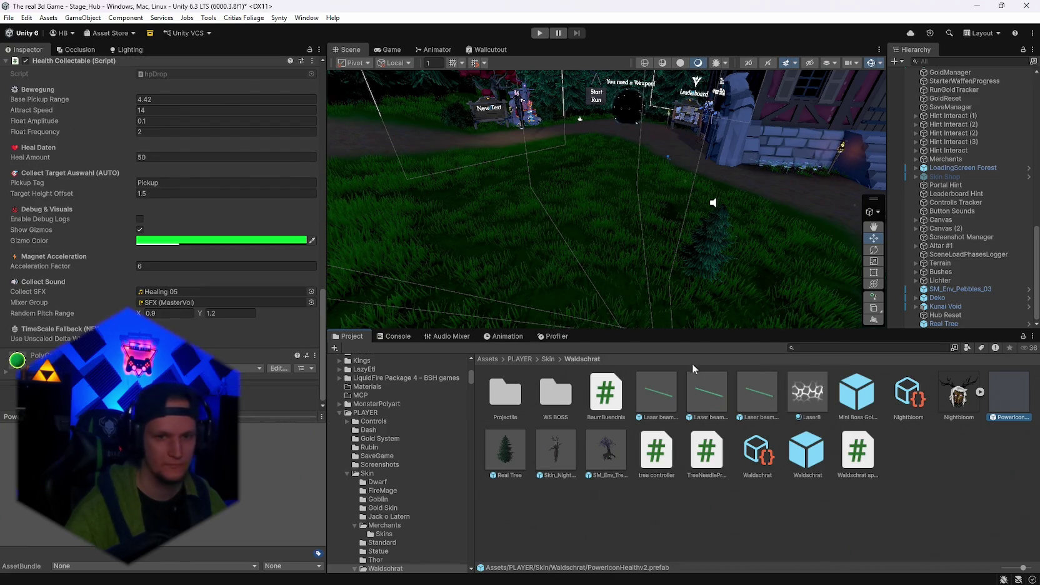
{"action": "left_click", "coordinate": [503, 459]}
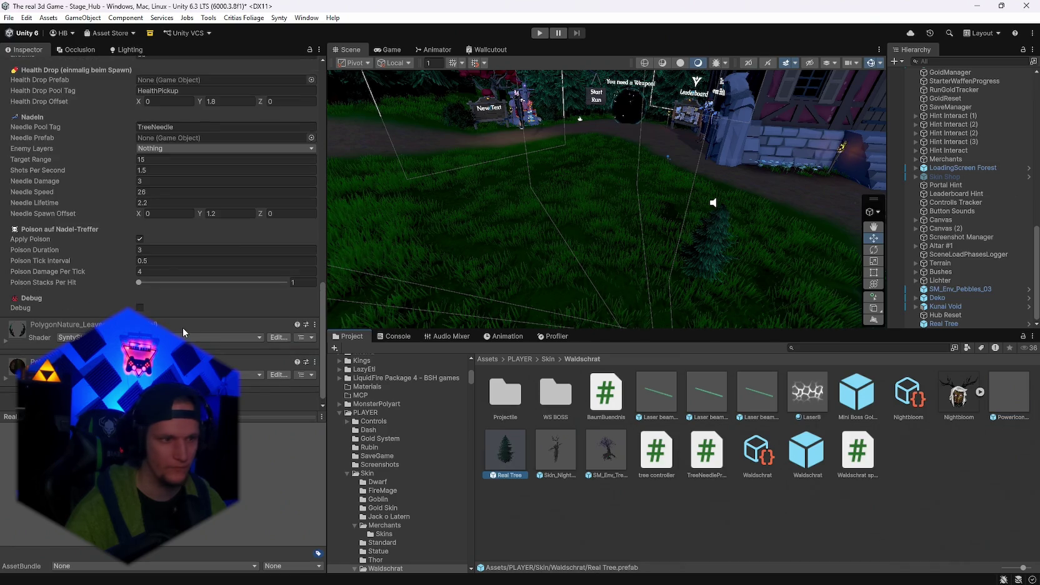
Assign PowerIconHealthv2 as Real Tree's Health Drop Prefab and select the ObjectPooler.
{"action": "scroll", "coordinate": [192, 331], "scroll_direction": "up", "scroll_amount": 4}
{"action": "scroll", "coordinate": [191, 331], "scroll_direction": "up", "scroll_amount": 5}
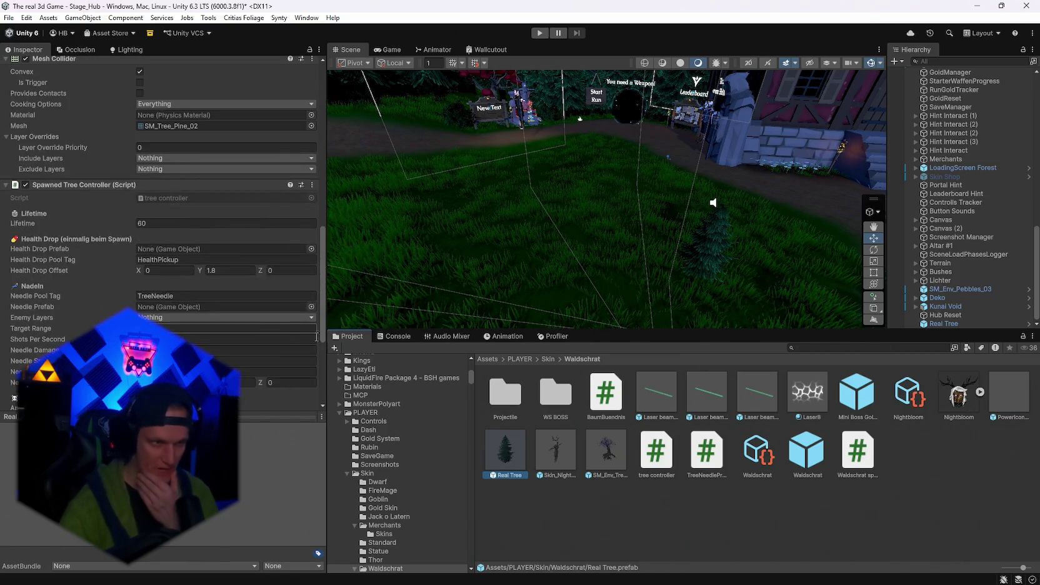
{"action": "mouse_move", "coordinate": [1008, 393]}
{"action": "left_mouse_down"}
{"action": "mouse_move", "coordinate": [487, 331]}
{"action": "mouse_move", "coordinate": [188, 250]}
{"action": "left_mouse_up"}
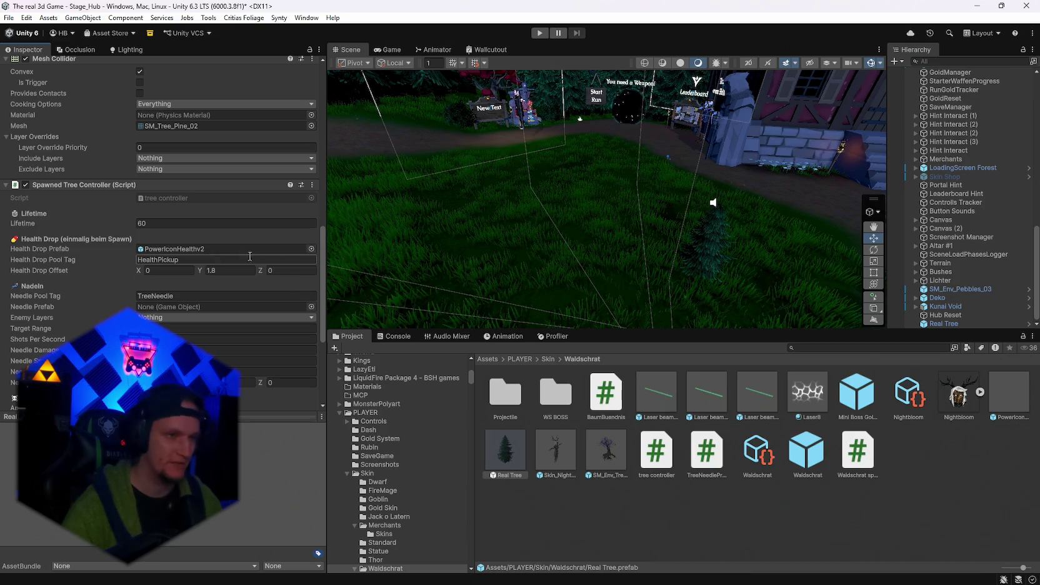
{"action": "scroll", "coordinate": [973, 193], "scroll_direction": "up", "scroll_amount": 15}
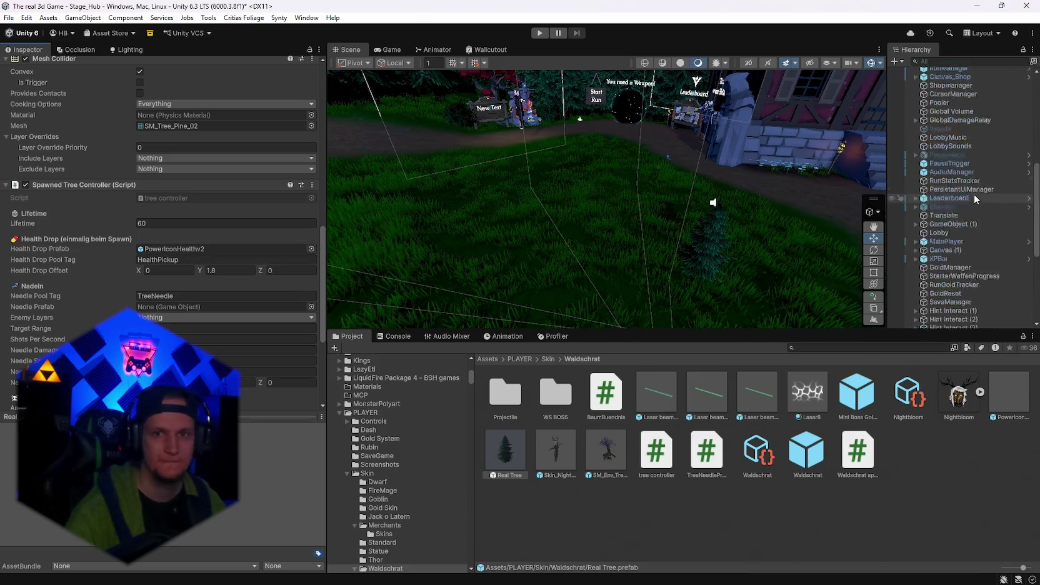
{"action": "left_click", "coordinate": [962, 149]}
Scroll the ObjectPooler pools down to Mini Boss Golddrop and PowerIconLightning, then reselect Real Tree.
{"action": "scroll", "coordinate": [206, 291], "scroll_direction": "down", "scroll_amount": 15}
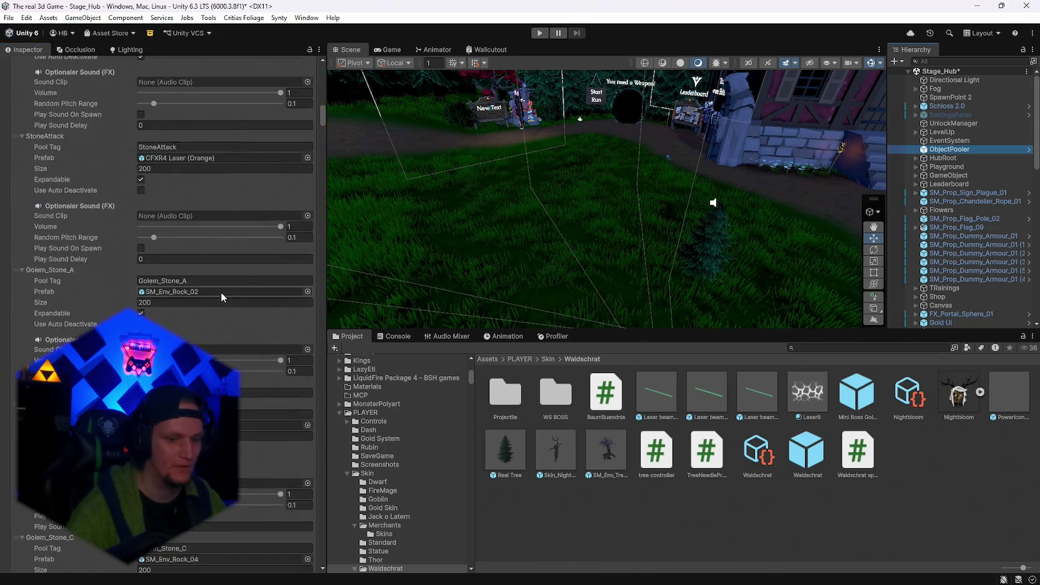
{"action": "scroll", "coordinate": [215, 308], "scroll_direction": "down", "scroll_amount": 10}
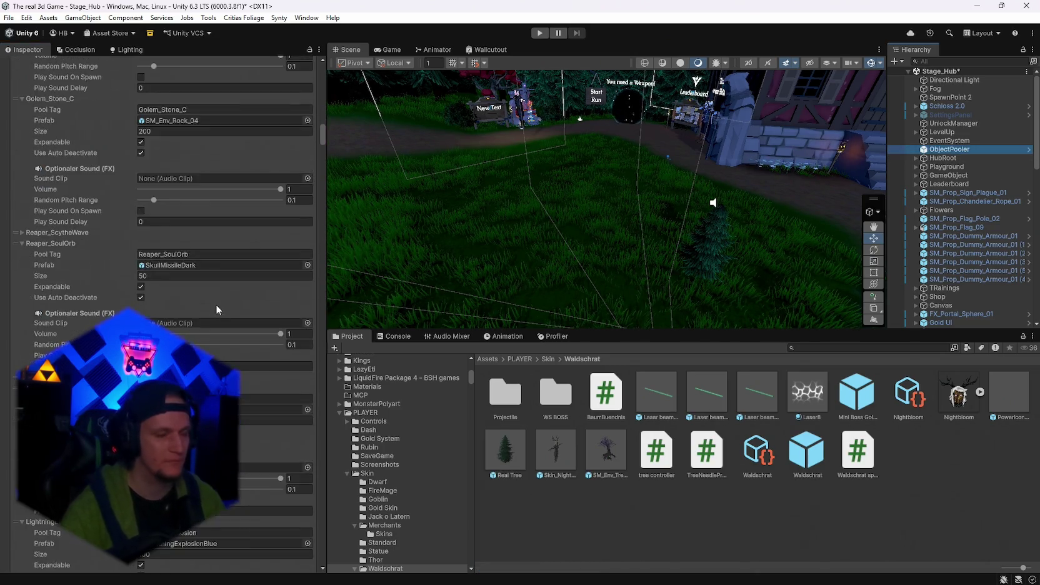
{"action": "left_click", "coordinate": [325, 139]}
{"action": "mouse_move", "coordinate": [325, 139]}
{"action": "left_mouse_down"}
{"action": "mouse_move", "coordinate": [321, 510]}
{"action": "mouse_move", "coordinate": [331, 358]}
{"action": "left_mouse_up"}
{"action": "left_click_drag", "start_coordinate": [332, 350], "coordinate": [335, 336]}
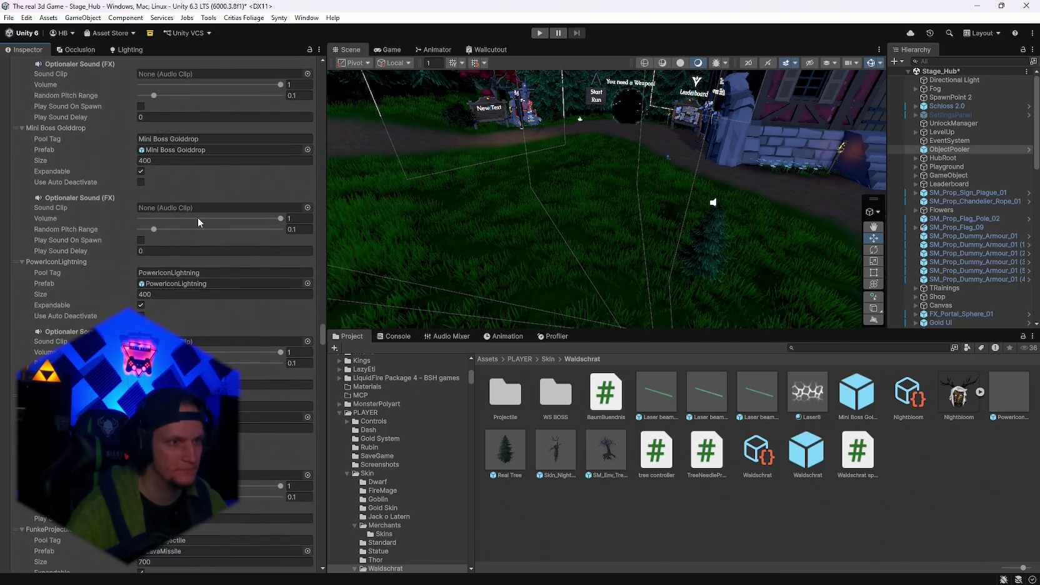
{"action": "left_click", "coordinate": [275, 406]}
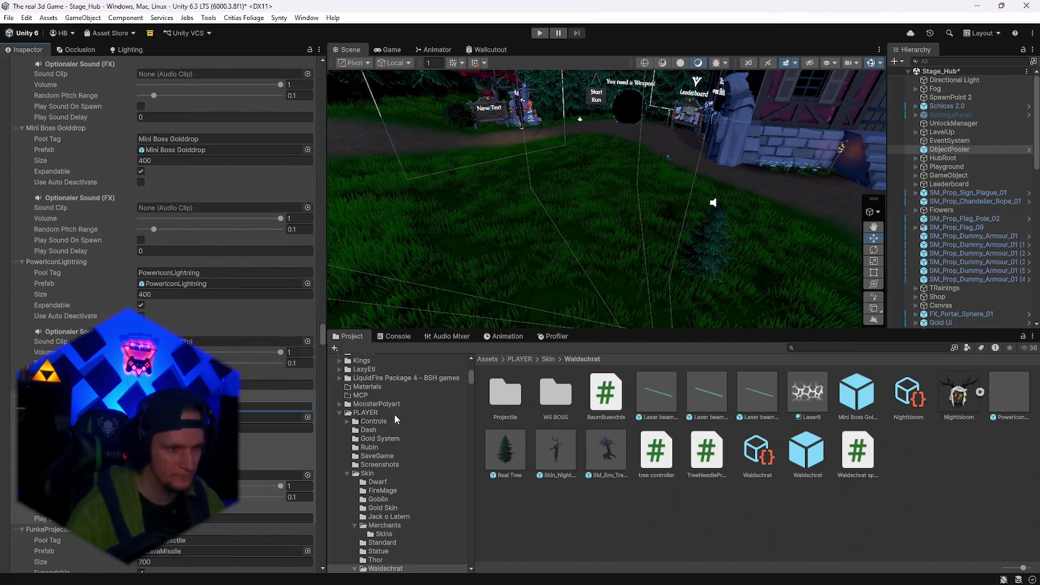
{"action": "left_click", "coordinate": [518, 449]}
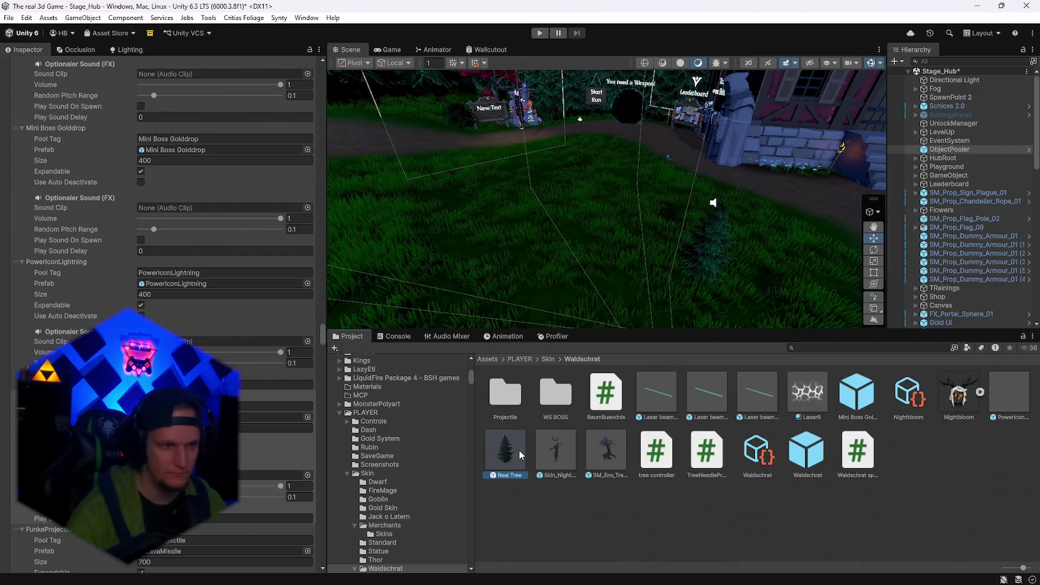
Set Real Tree's health pool tag to PowerIconHealthv2, needle prefab to Cube, and open enemy layers.
{"action": "scroll", "coordinate": [213, 312], "scroll_direction": "down", "scroll_amount": 8}
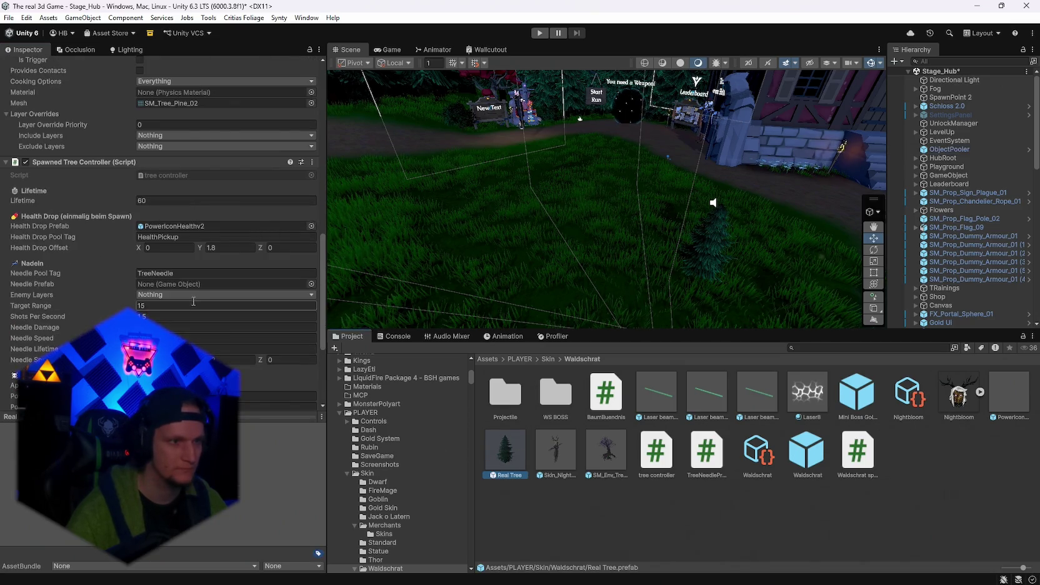
{"action": "left_click", "coordinate": [217, 236]}
{"action": "type", "text": "PowerIconHealthv2"}
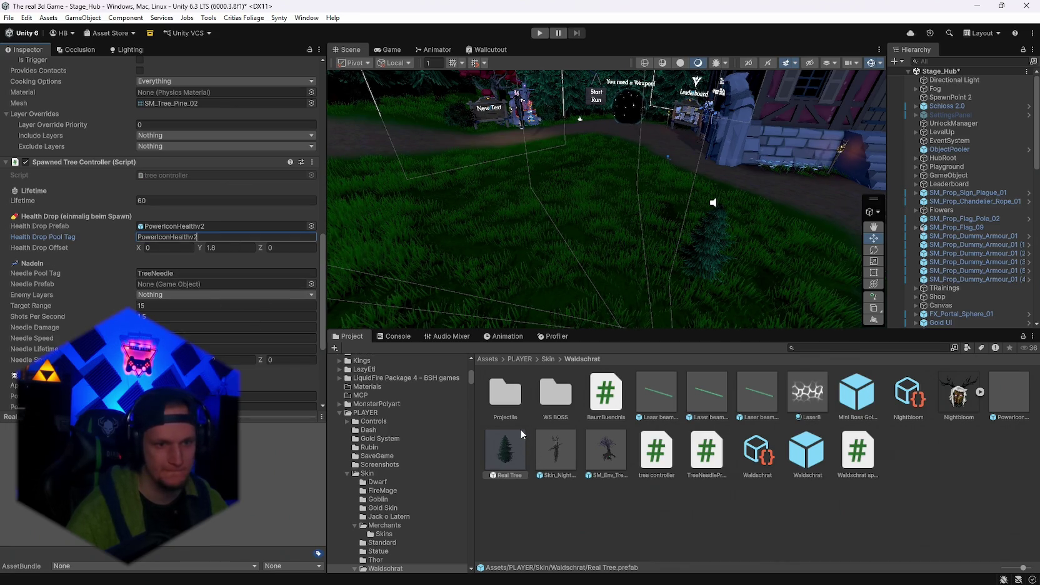
{"action": "scroll", "coordinate": [381, 528], "scroll_direction": "down", "scroll_amount": 2}
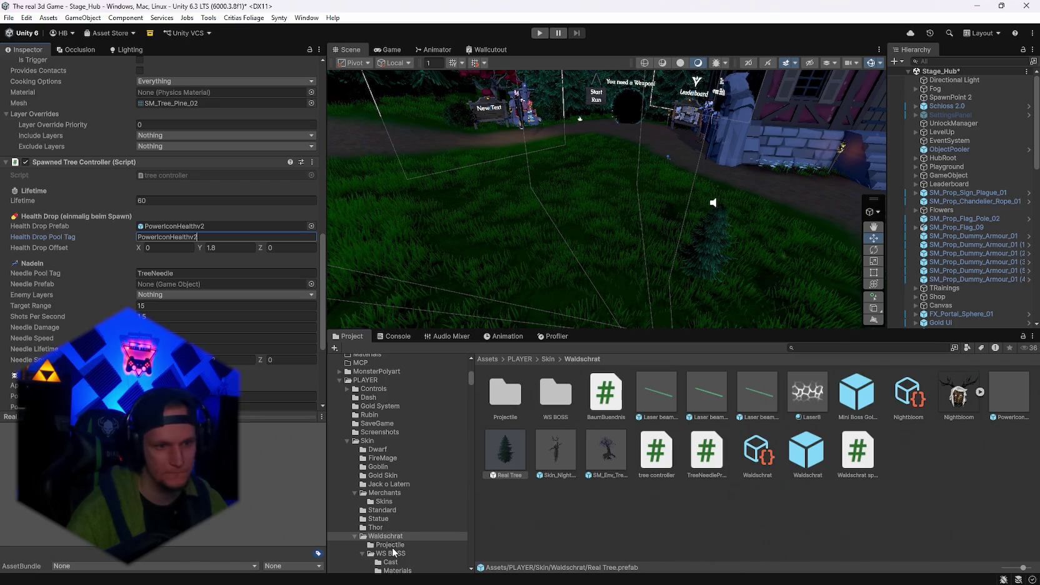
{"action": "left_click", "coordinate": [392, 545]}
{"action": "left_click_drag", "start_coordinate": [507, 401], "coordinate": [183, 286]}
{"action": "left_click", "coordinate": [153, 296]}
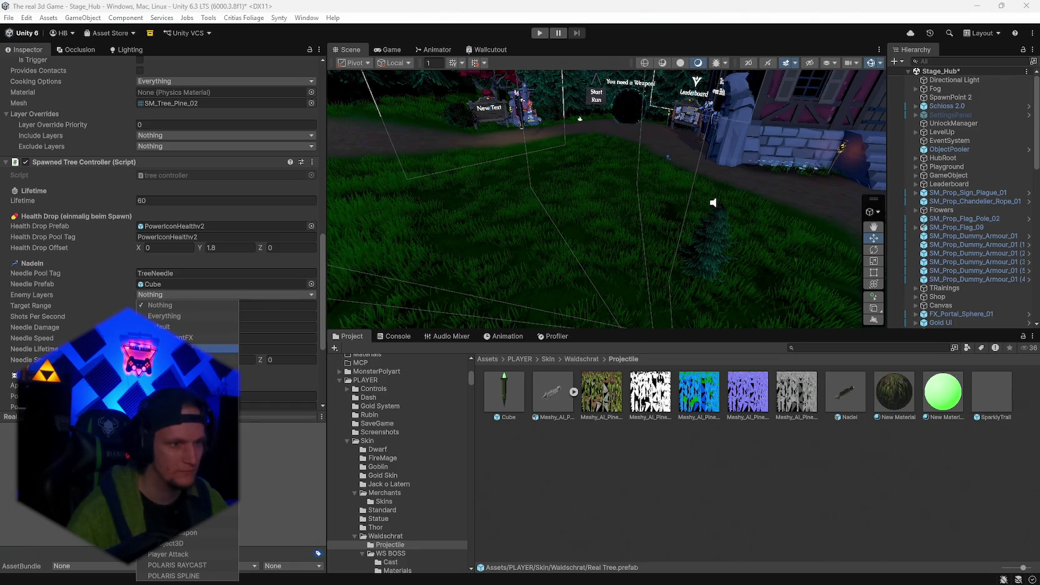
Set the Cube needle prefab's Transform Scale to 5 on X, Y and Z.
{"action": "left_click", "coordinate": [532, 427]}
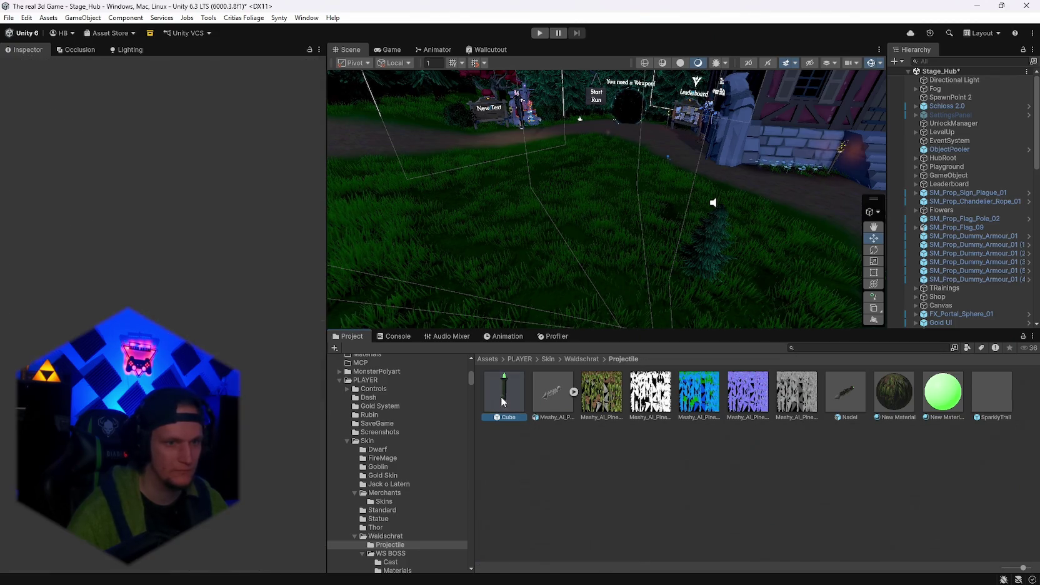
{"action": "left_click", "coordinate": [503, 394]}
{"action": "left_click", "coordinate": [159, 194]}
{"action": "type", "text": "5"}
{"action": "key", "text": "Tab"}
{"action": "type", "text": "5"}
{"action": "key", "text": "Tab"}
{"action": "type", "text": "5"}
Open the Waldschrat folder and select the Real Tree prefab.
{"action": "scroll", "coordinate": [193, 287], "scroll_direction": "down", "scroll_amount": 10}
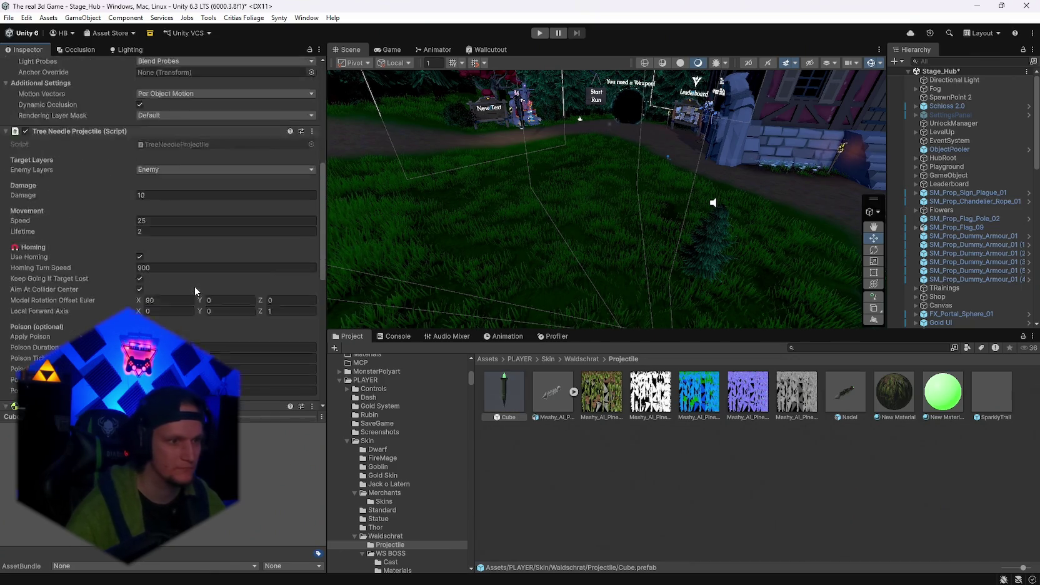
{"action": "scroll", "coordinate": [192, 288], "scroll_direction": "down", "scroll_amount": 2}
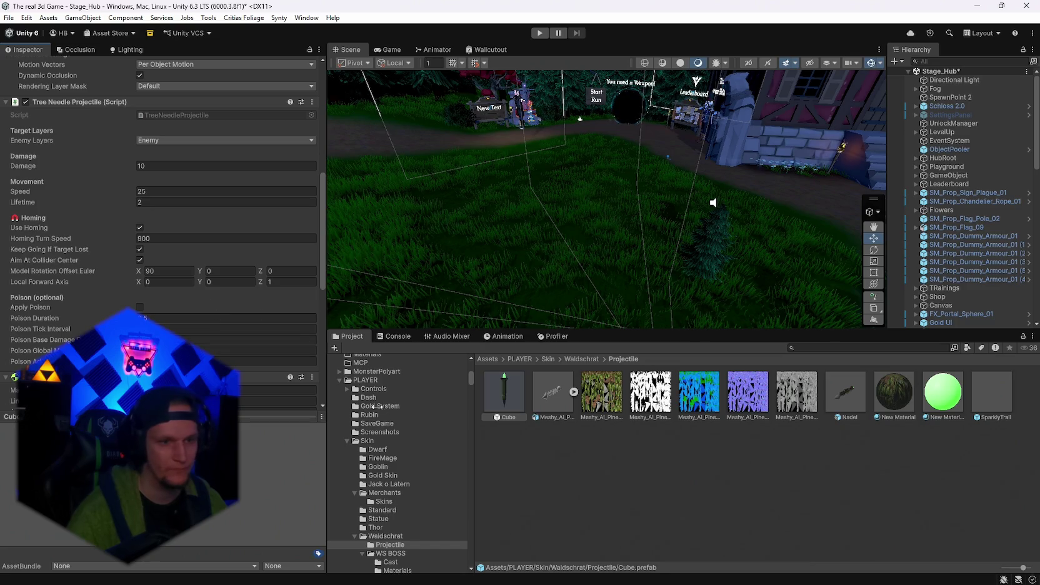
{"action": "left_click", "coordinate": [400, 536]}
{"action": "left_click", "coordinate": [505, 450]}
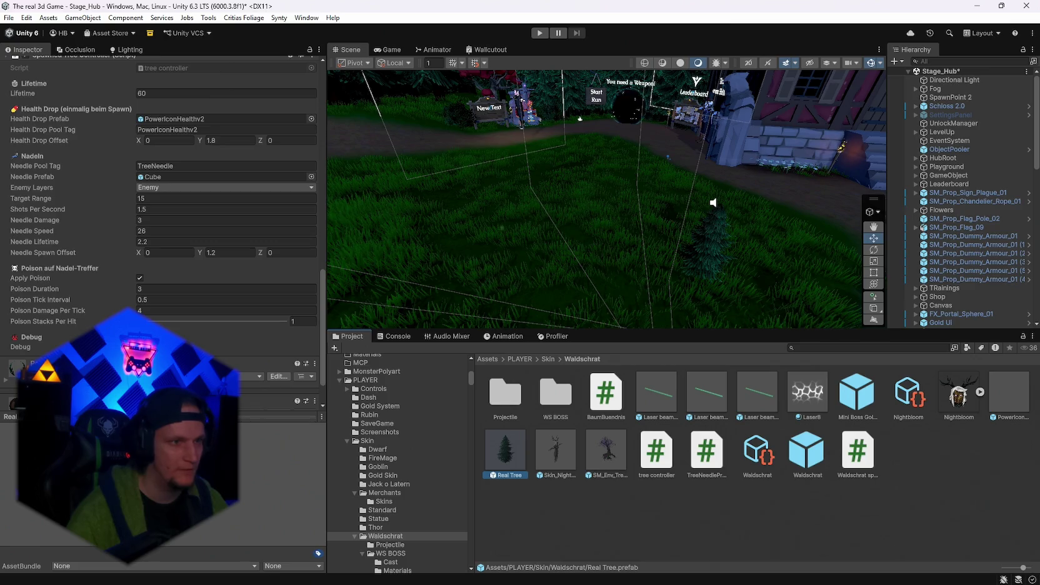
{"action": "scroll", "coordinate": [163, 231], "scroll_direction": "up", "scroll_amount": 3}
{"action": "scroll", "coordinate": [162, 231], "scroll_direction": "down", "scroll_amount": 3}
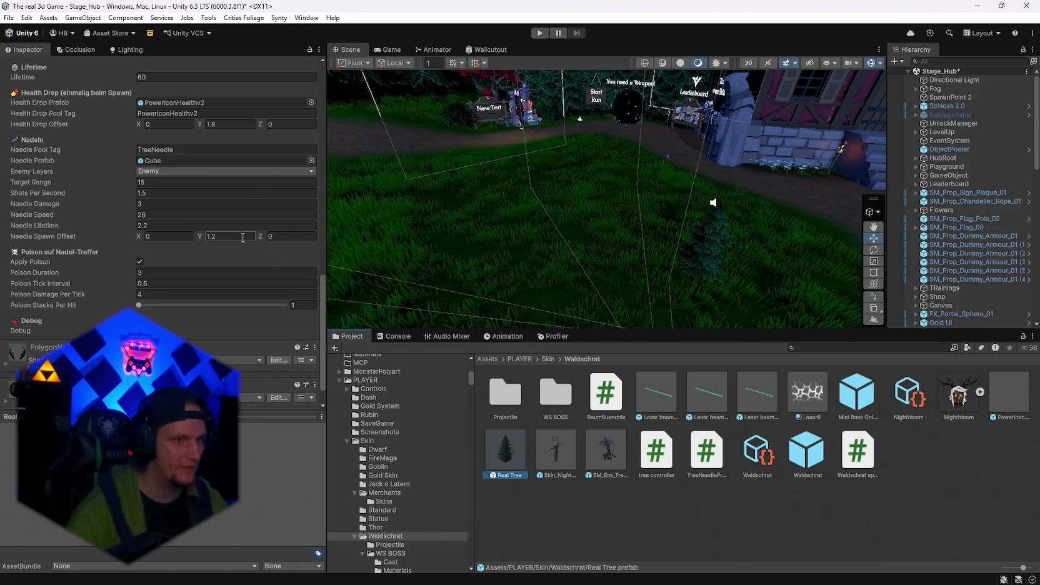
{"action": "scroll", "coordinate": [243, 238], "scroll_direction": "up", "scroll_amount": 3}
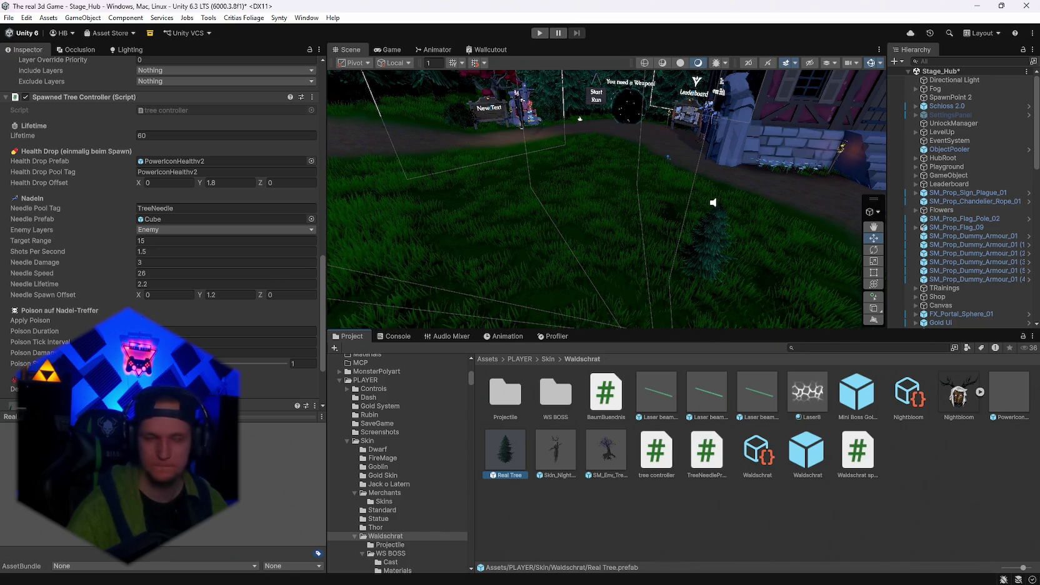
{"action": "scroll", "coordinate": [238, 229], "scroll_direction": "up", "scroll_amount": 10}
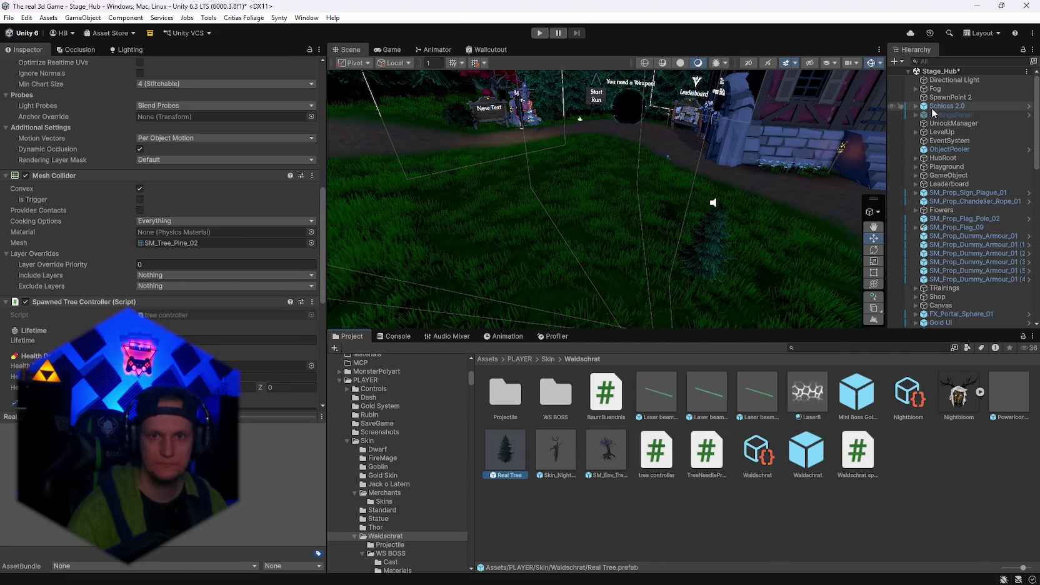
{"action": "left_click", "coordinate": [949, 149]}
Add an ObjectPooler pool holding the Real Tree prefab with tag SpawnedTree.
{"action": "left_click_drag", "start_coordinate": [322, 93], "coordinate": [333, 550]}
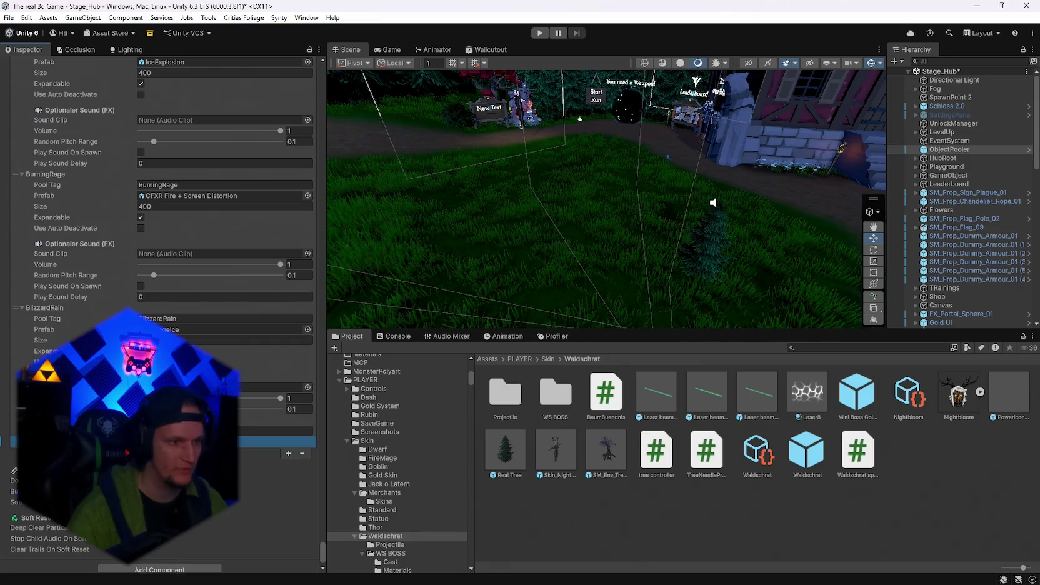
{"action": "left_click", "coordinate": [289, 442]}
{"action": "mouse_move", "coordinate": [505, 450]}
{"action": "left_mouse_down"}
{"action": "mouse_move", "coordinate": [447, 463]}
{"action": "mouse_move", "coordinate": [275, 464]}
{"action": "left_mouse_up"}
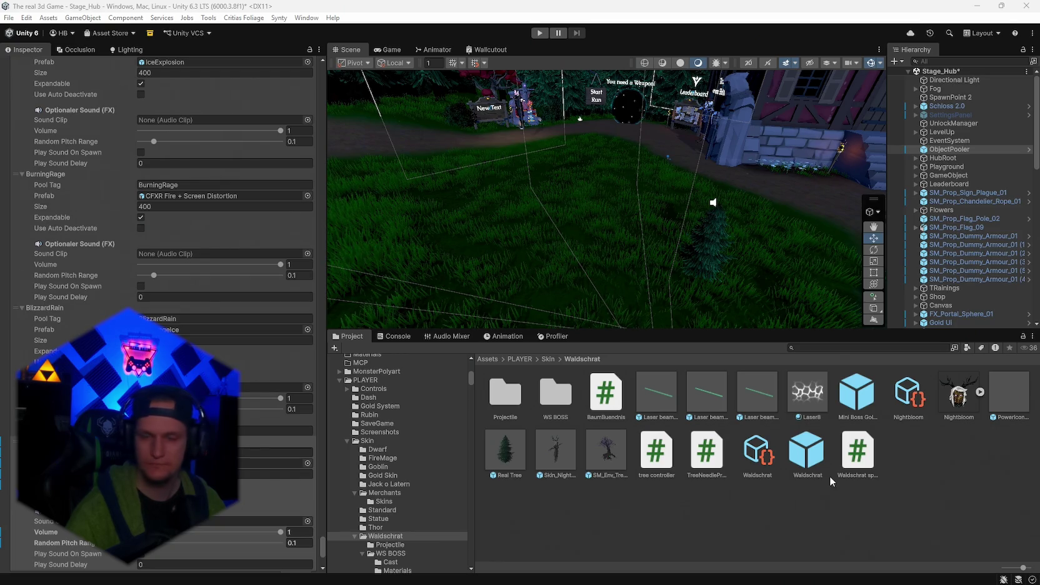
{"action": "left_click", "coordinate": [275, 452]}
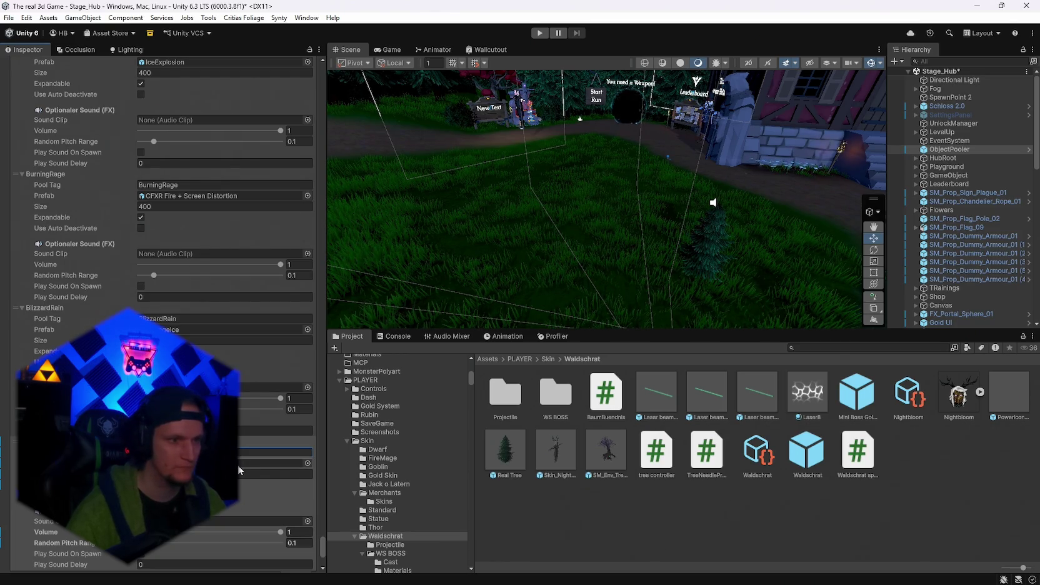
{"action": "scroll", "coordinate": [238, 465], "scroll_direction": "up", "scroll_amount": 5}
{"action": "scroll", "coordinate": [239, 465], "scroll_direction": "up", "scroll_amount": 8}
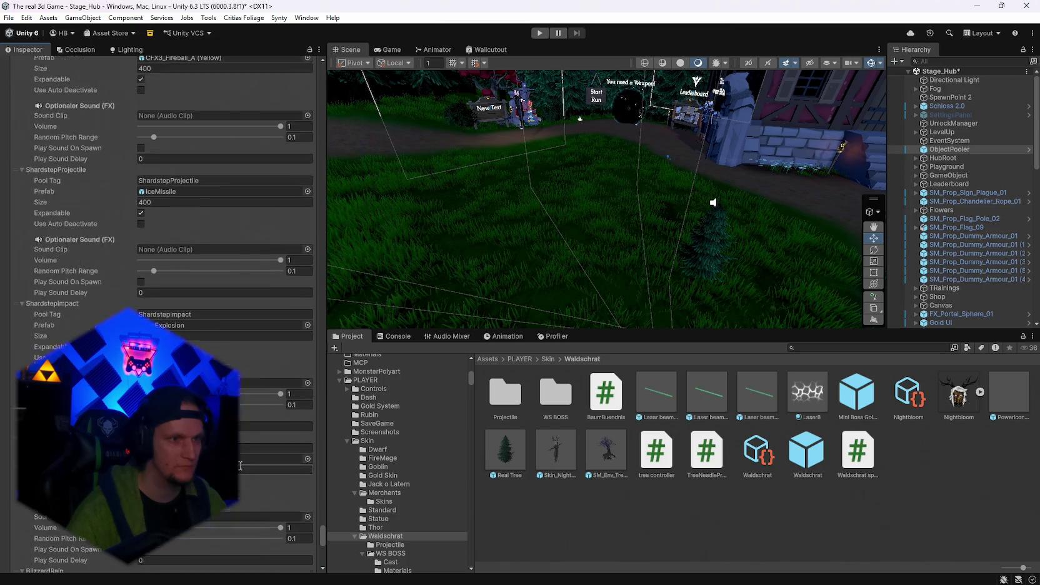
{"action": "scroll", "coordinate": [238, 465], "scroll_direction": "up", "scroll_amount": 5}
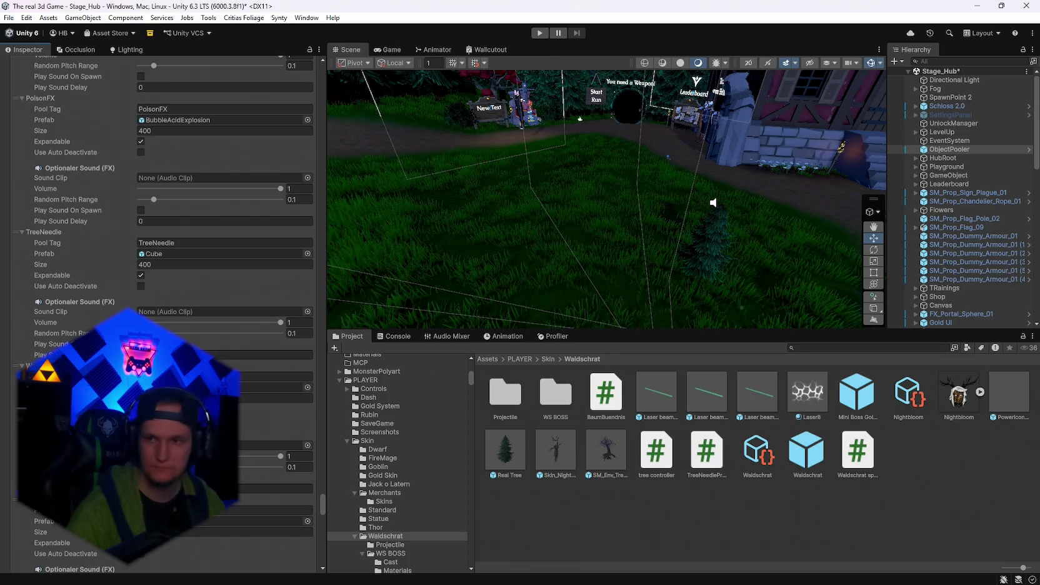
{"action": "scroll", "coordinate": [239, 420], "scroll_direction": "down", "scroll_amount": 5}
{"action": "scroll", "coordinate": [238, 420], "scroll_direction": "down", "scroll_amount": 10}
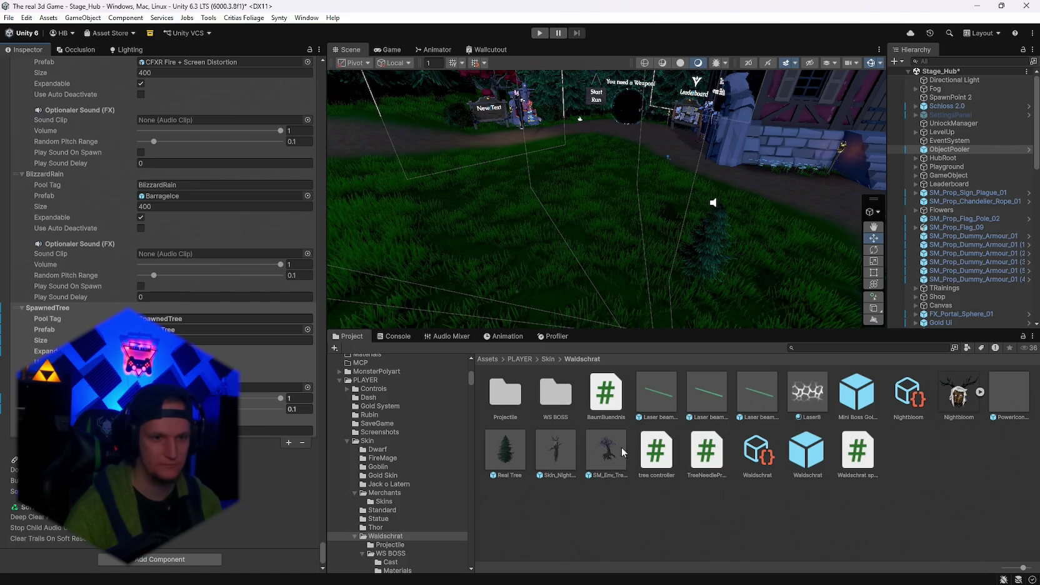
Check Real Tree's settings, then select the Waldschrat prefab to see its tree-spawn settings.
{"action": "left_click", "coordinate": [516, 462]}
{"action": "scroll", "coordinate": [236, 347], "scroll_direction": "down", "scroll_amount": 15}
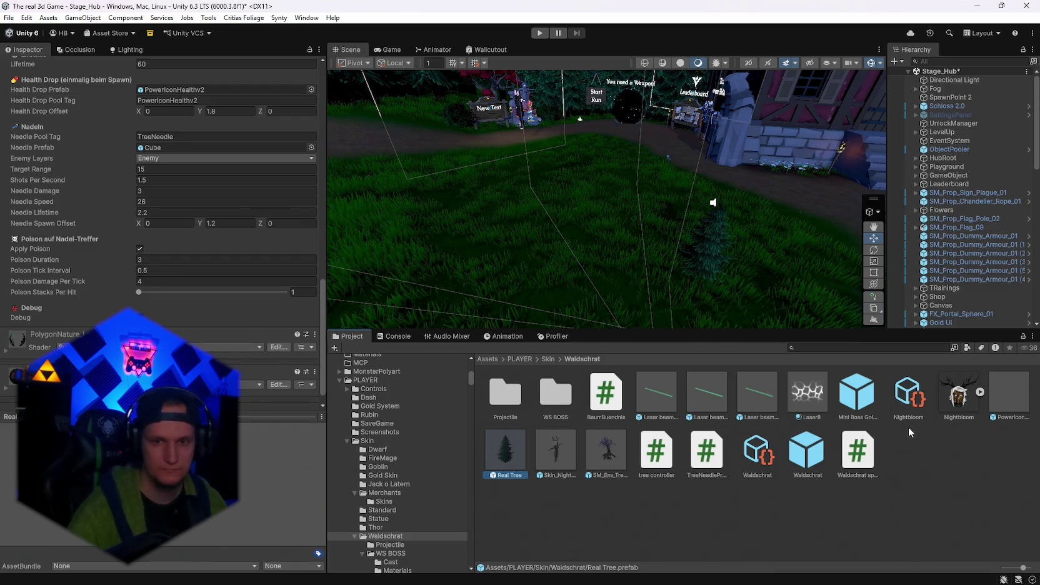
{"action": "left_click", "coordinate": [809, 453]}
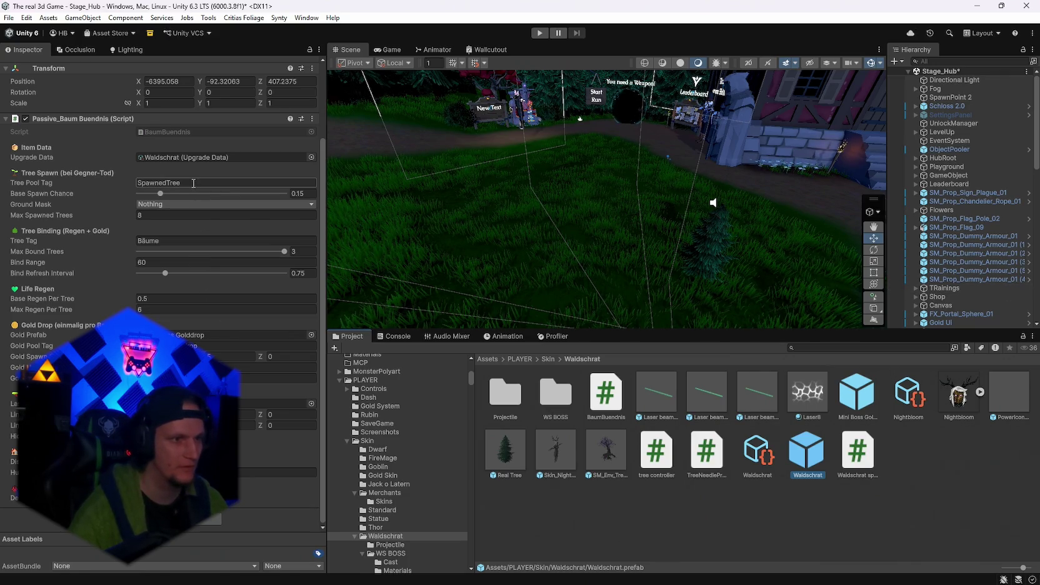
Set Passive_Baum Buendnis Ground Mask to Terrain, keeping Base Spawn Chance at 0.15.
{"action": "left_click", "coordinate": [159, 206]}
{"action": "left_click", "coordinate": [158, 312]}
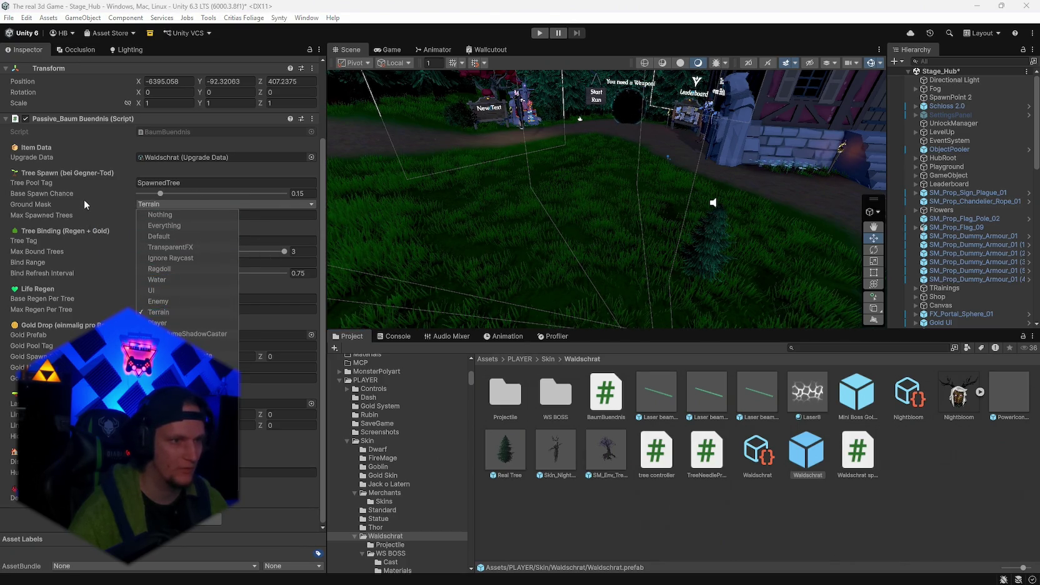
{"action": "left_click", "coordinate": [84, 200]}
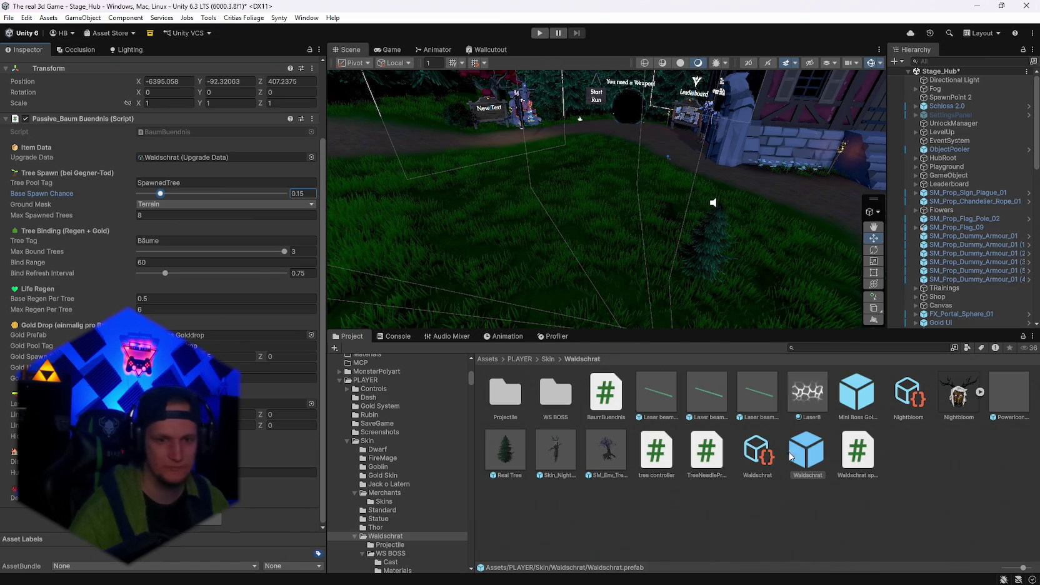
{"action": "key", "text": "Escape"}
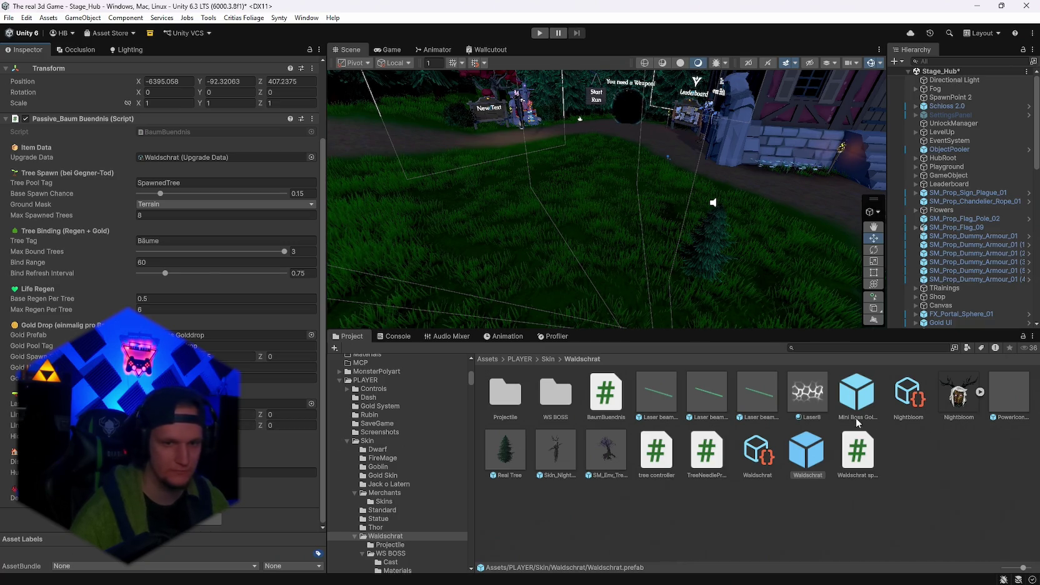
{"action": "left_click", "coordinate": [9, 18]}
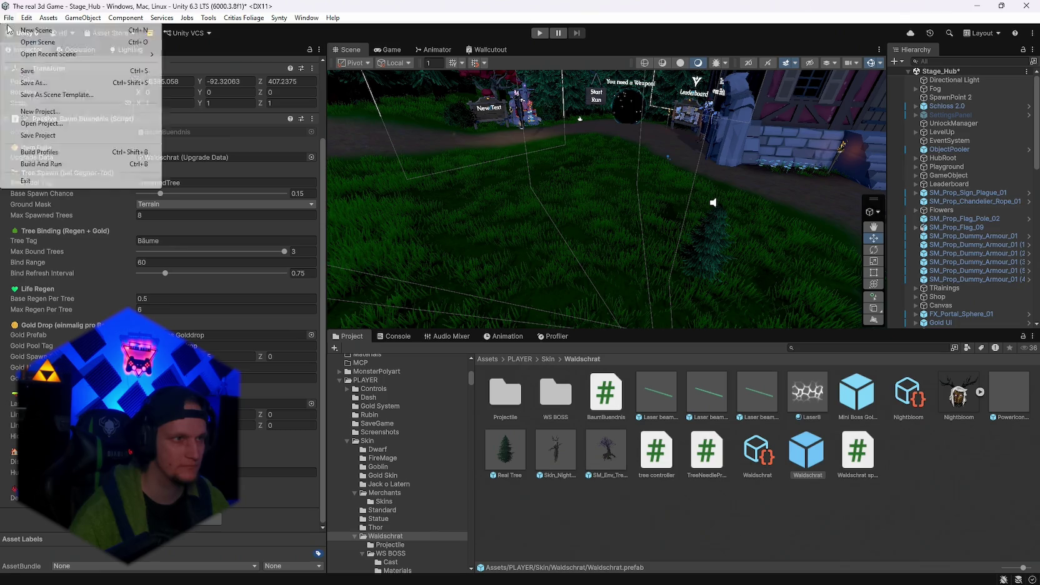
Save the Stage_Hub scene and enter Play mode to play-test in the hub.
{"action": "left_click", "coordinate": [9, 18]}
{"action": "left_click", "coordinate": [11, 19]}
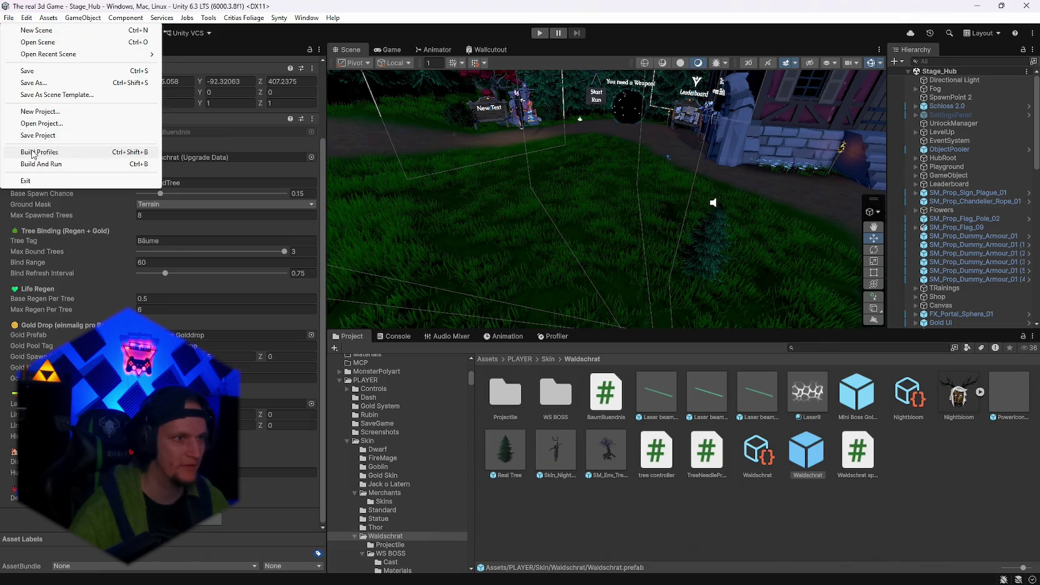
{"action": "left_click", "coordinate": [843, 146]}
{"action": "left_click", "coordinate": [540, 33]}
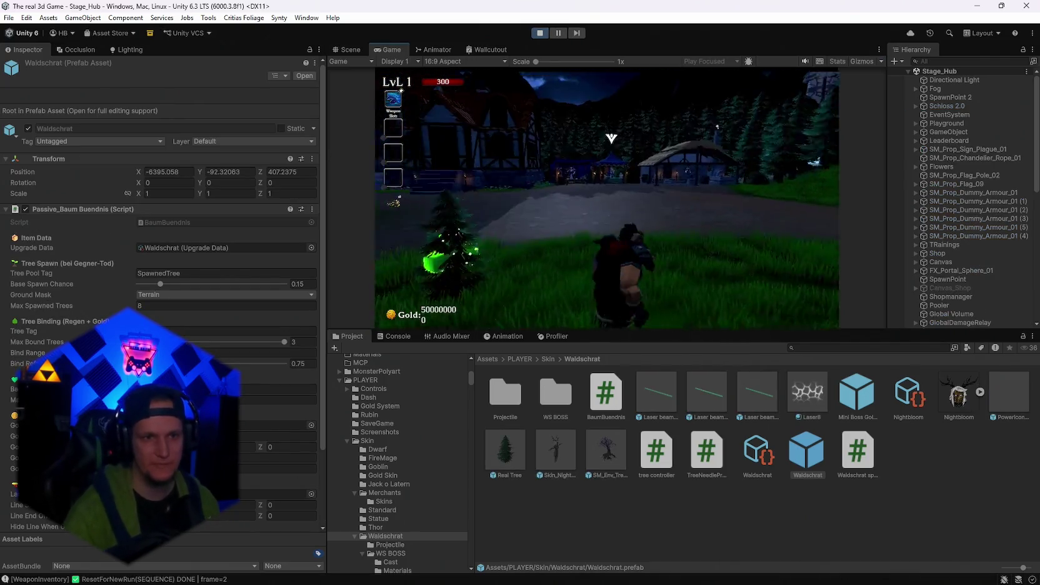
Run the hero across the hub courtyard, past the fountain, to the merchant stall.
{"action": "key", "text": "w"}
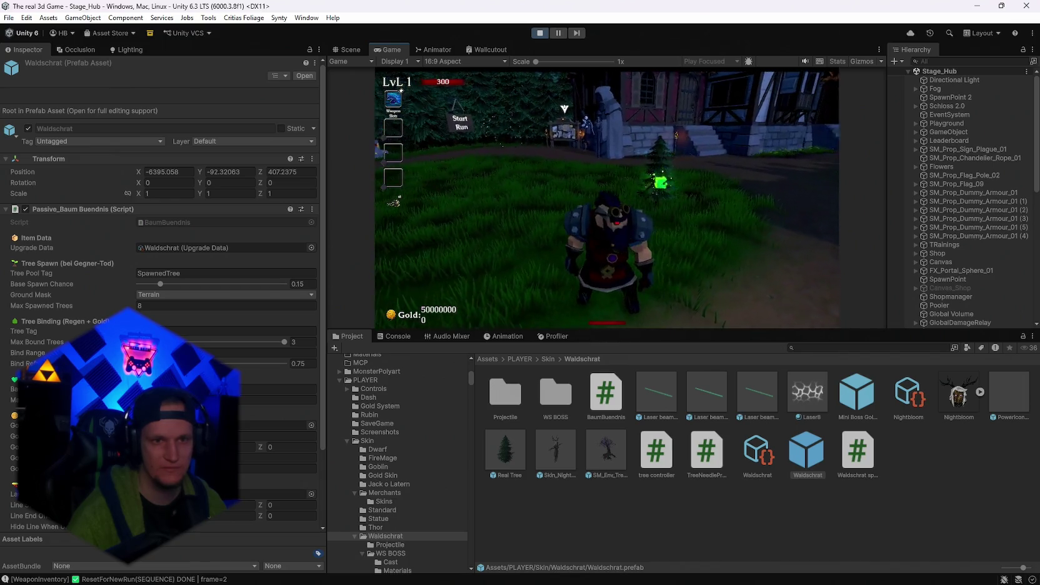
{"action": "key", "text": "a"}
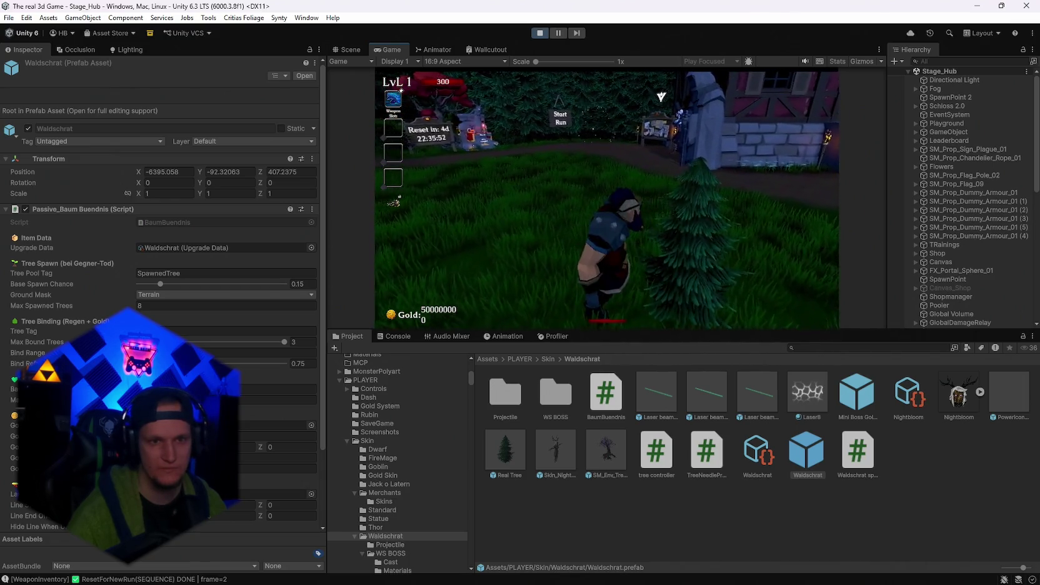
{"action": "key", "text": "d"}
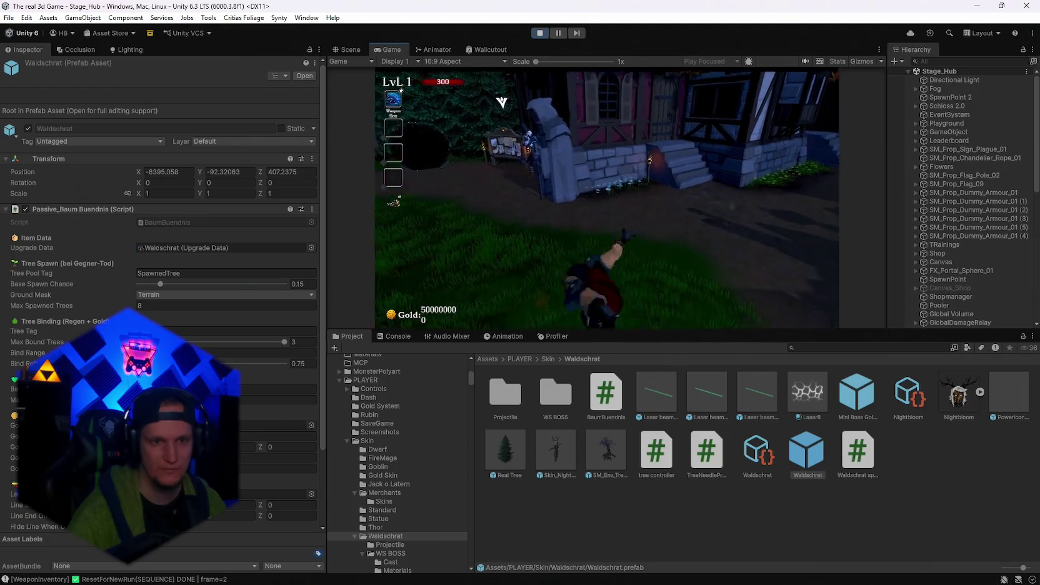
{"action": "key", "text": "w"}
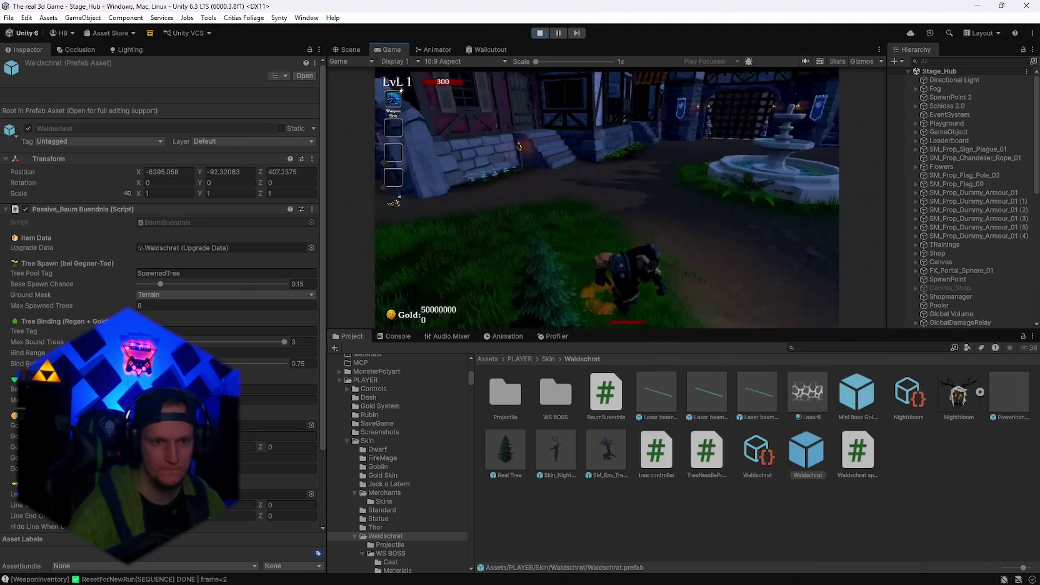
{"action": "key", "text": "w"}
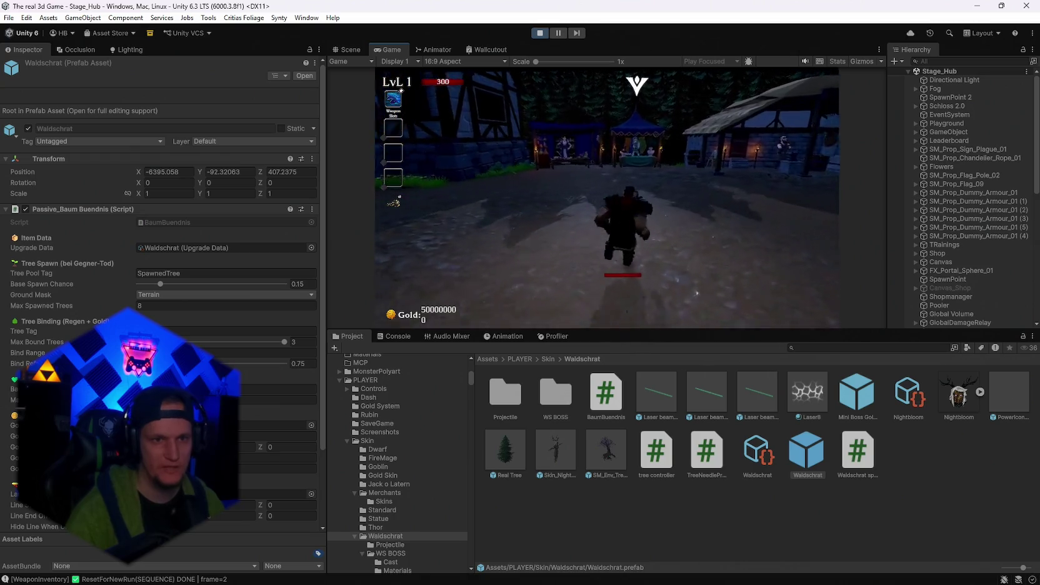
{"action": "key", "text": "w"}
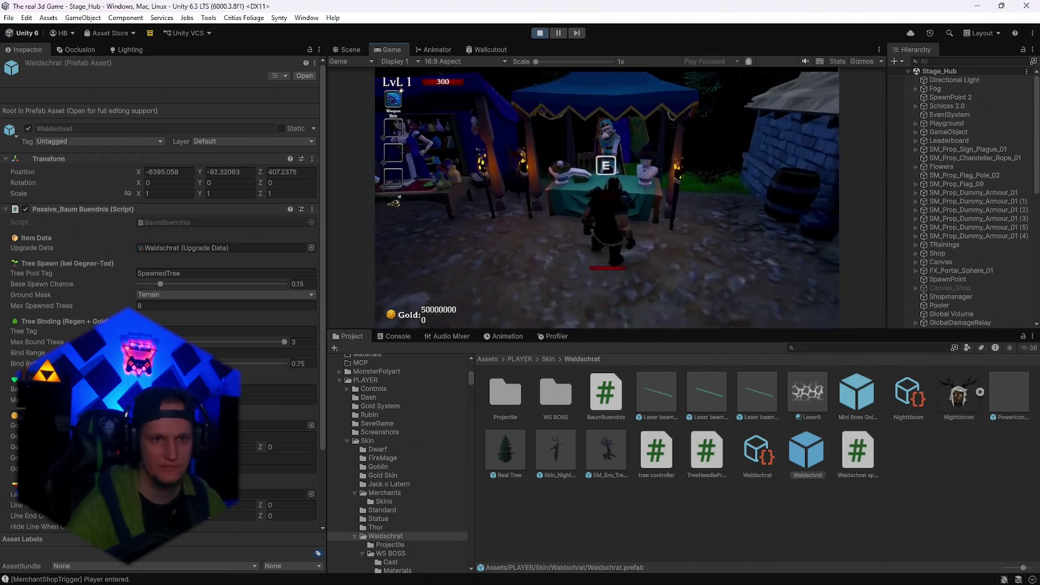
Equip the Nightbloom skin in the merchant's Skin Shop and leave the shop.
{"action": "key", "text": "e"}
{"action": "scroll", "coordinate": [735, 236], "scroll_direction": "down", "scroll_amount": 3}
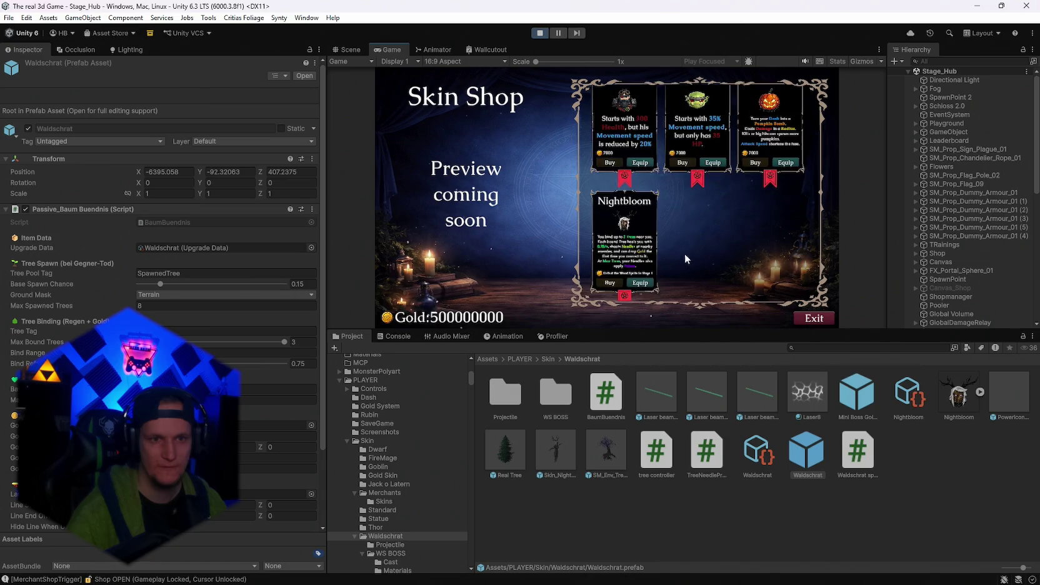
{"action": "left_click", "coordinate": [645, 284]}
{"action": "left_click", "coordinate": [814, 320]}
Walk the hero back to the Start Run portal and bring up the starting weapon choices.
{"action": "key", "text": "w"}
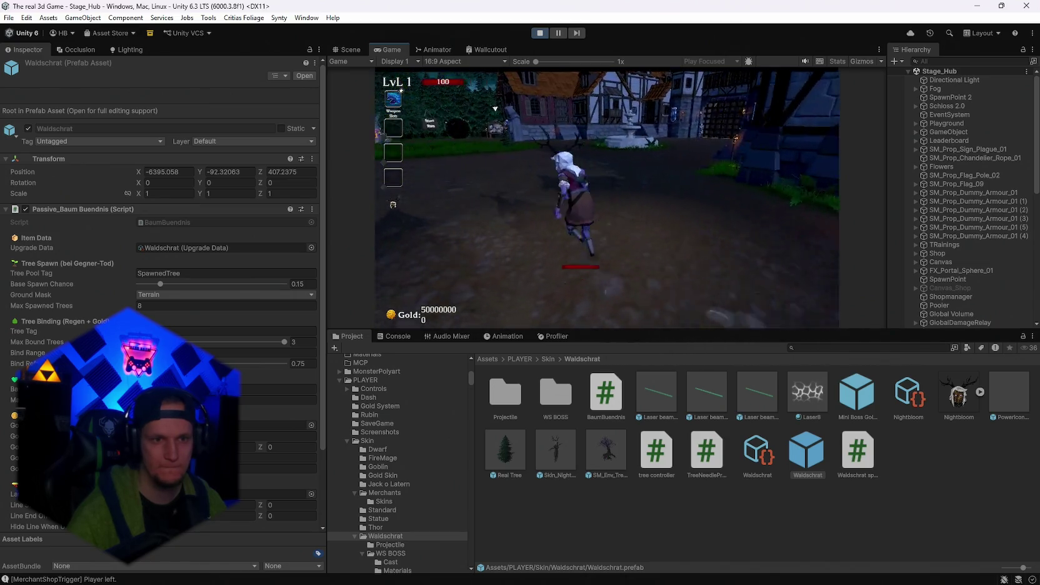
{"action": "key", "text": "w"}
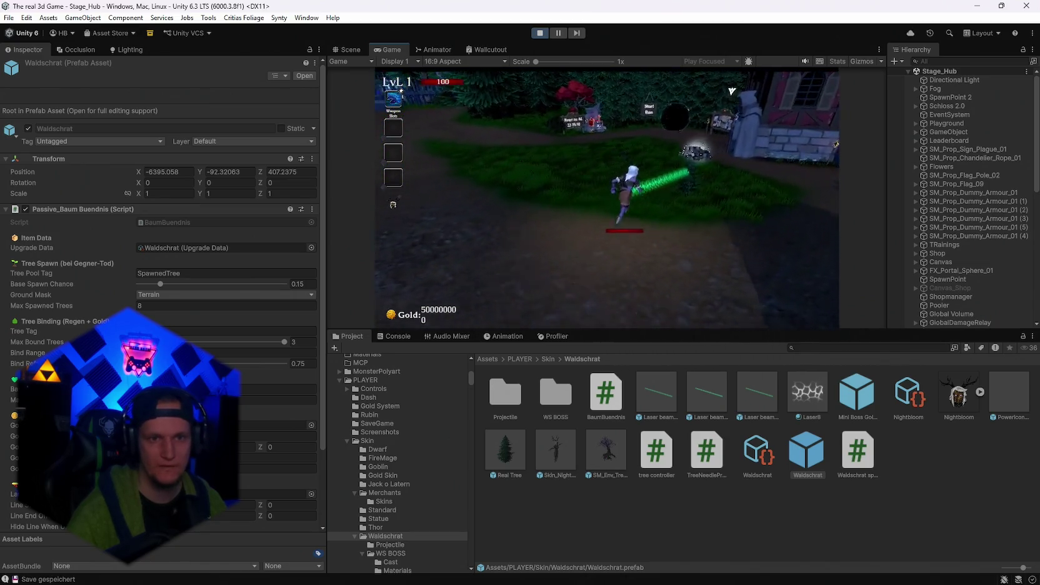
{"action": "key", "text": "w"}
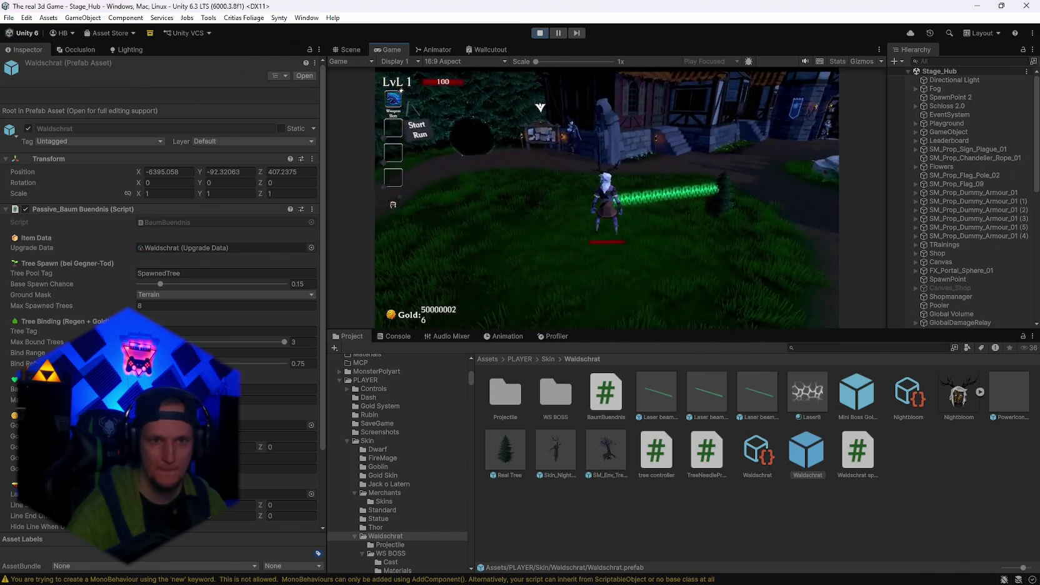
{"action": "key", "text": "w"}
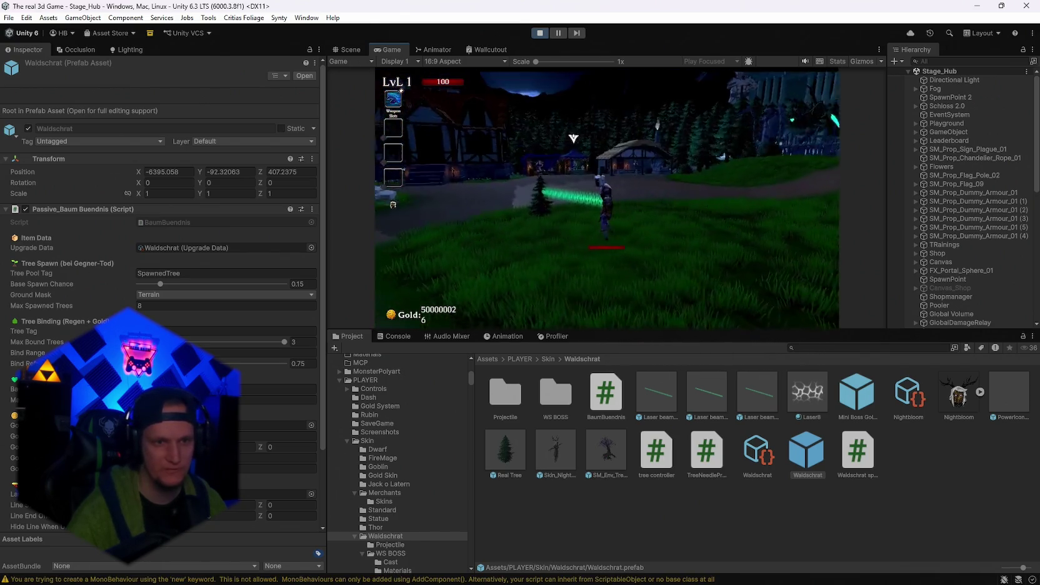
{"action": "key", "text": "w"}
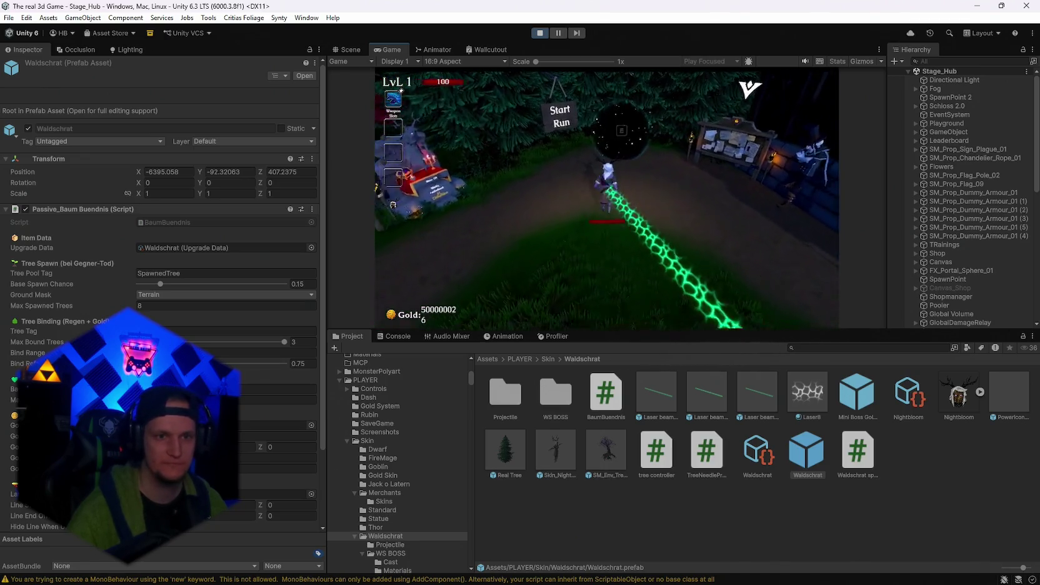
{"action": "key", "text": "e"}
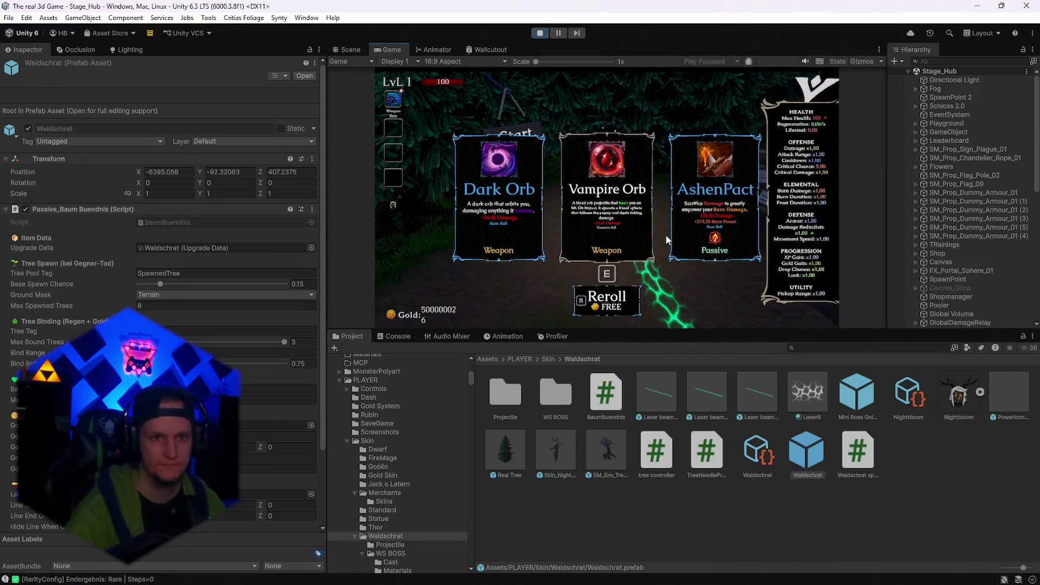
Take Dark Orb as the starting weapon and pause the game.
{"action": "key", "text": "a"}
{"action": "key", "text": "d"}
{"action": "key", "text": "d"}
{"action": "key", "text": "a"}
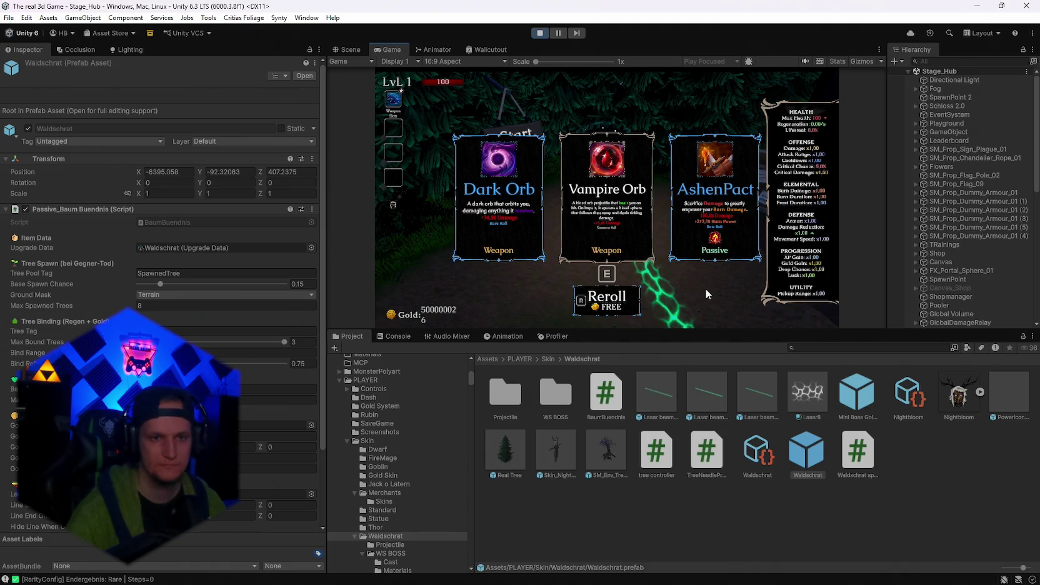
{"action": "key", "text": "a"}
{"action": "key", "text": "e"}
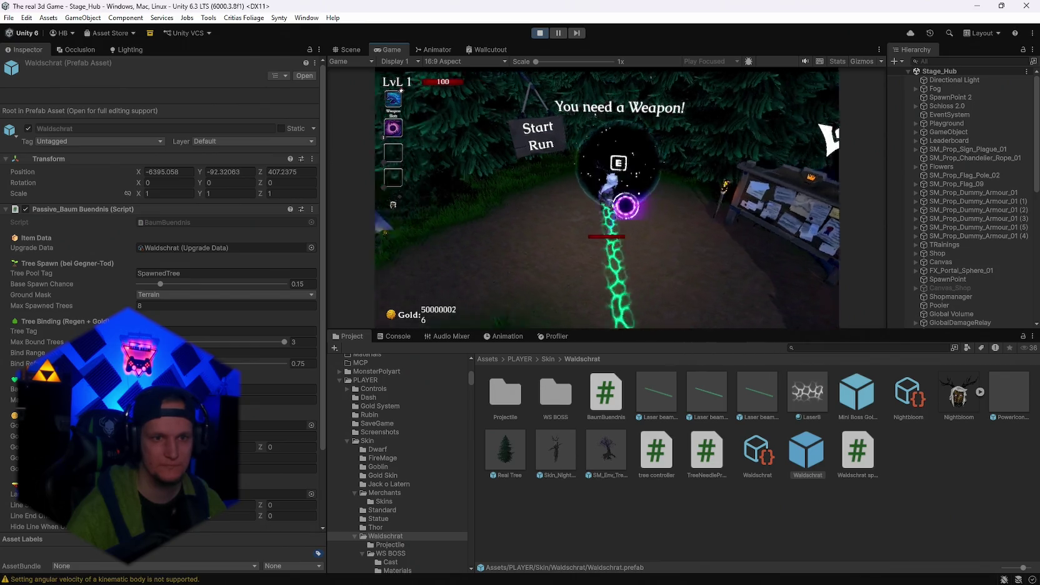
{"action": "key", "text": "a"}
{"action": "key", "text": "Escape"}
{"action": "type", "text": "dark o"}
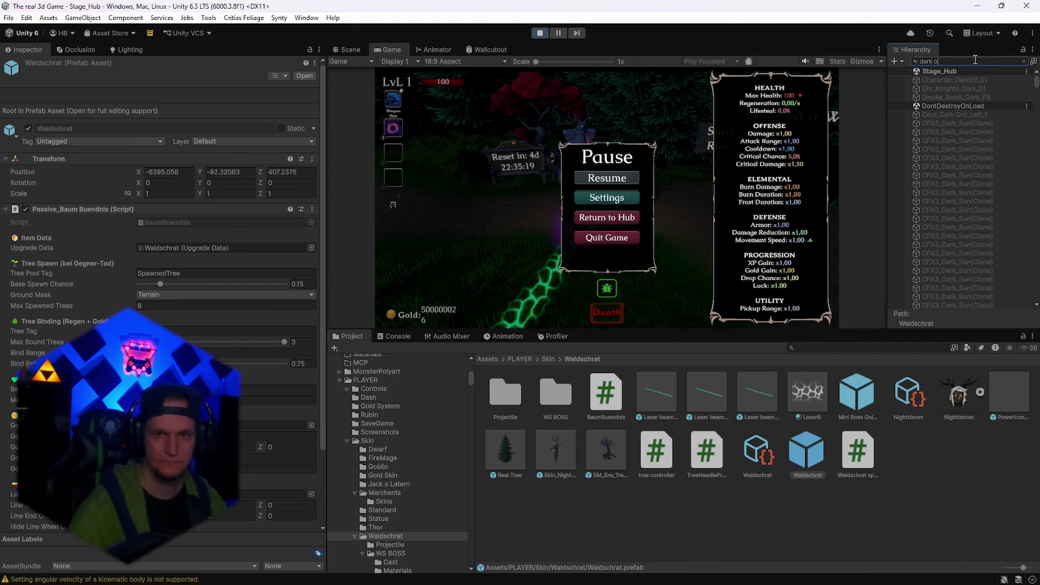
Set the live Dark orb(Clone)'s Runtime Level to 10 and resume the game.
{"action": "type", "text": "r"}
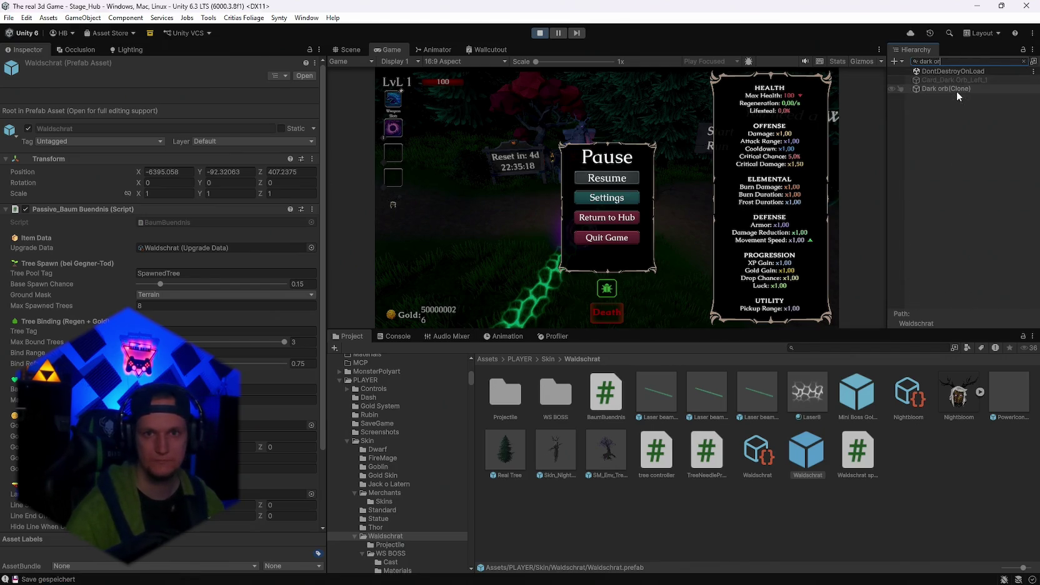
{"action": "left_click", "coordinate": [953, 87]}
{"action": "left_click", "coordinate": [158, 256]}
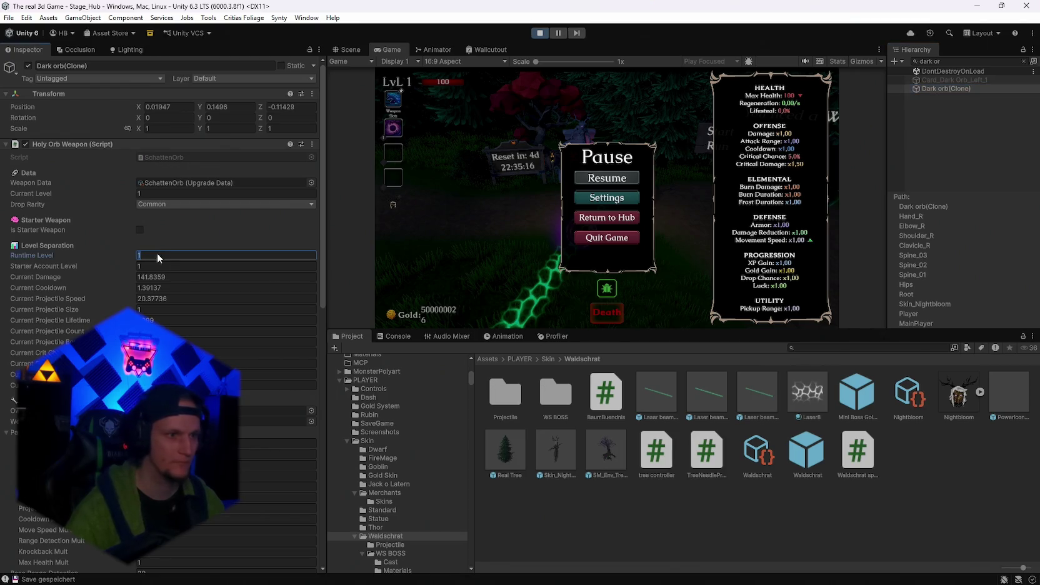
{"action": "type", "text": "10"}
{"action": "left_click", "coordinate": [1023, 61]}
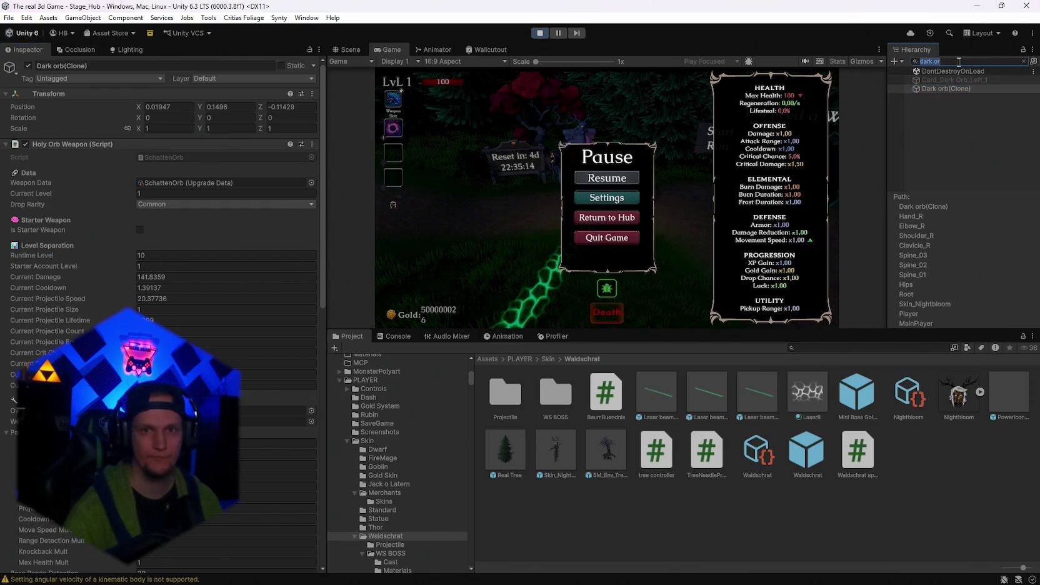
{"action": "left_click", "coordinate": [610, 178]}
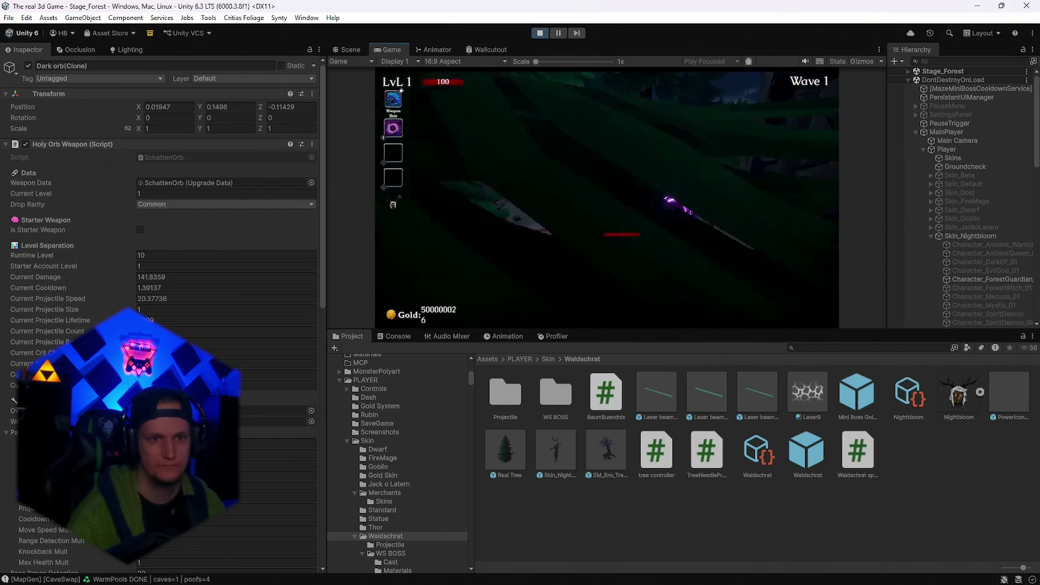
Pause, maximize the Game view to fill the editor, and resume play.
{"action": "key", "text": "Escape"}
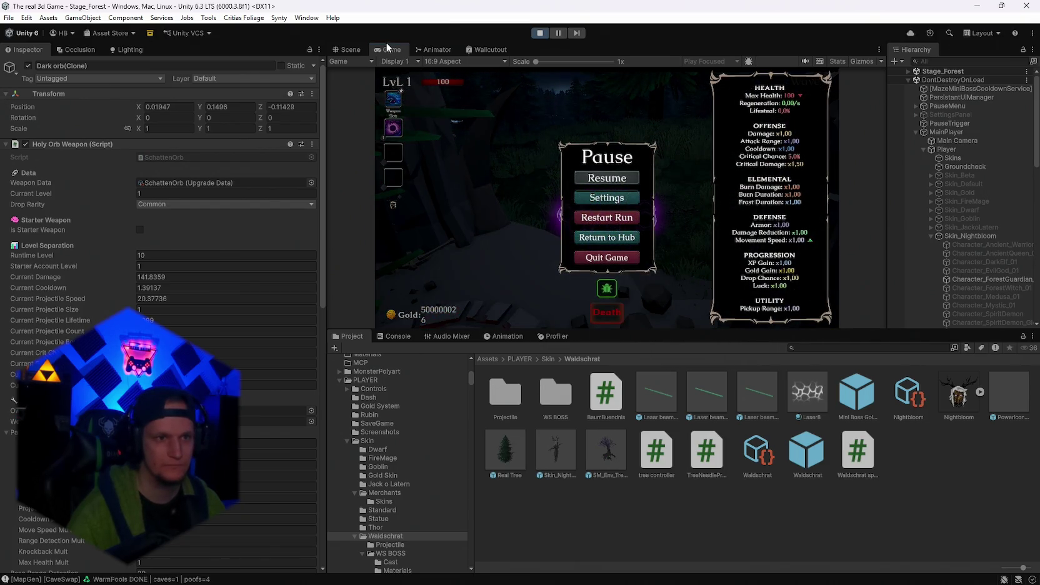
{"action": "double_click", "coordinate": [389, 53]}
{"action": "left_click", "coordinate": [520, 281]}
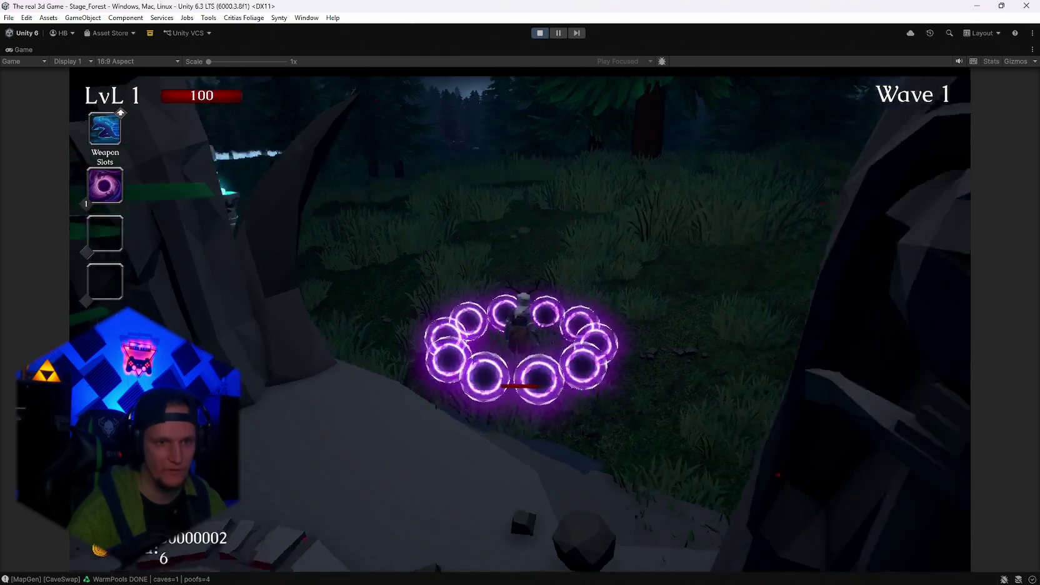
Fight through Wave 1 of the Cursed Forest until the level 2 upgrade cards appear.
{"action": "key", "text": "d"}
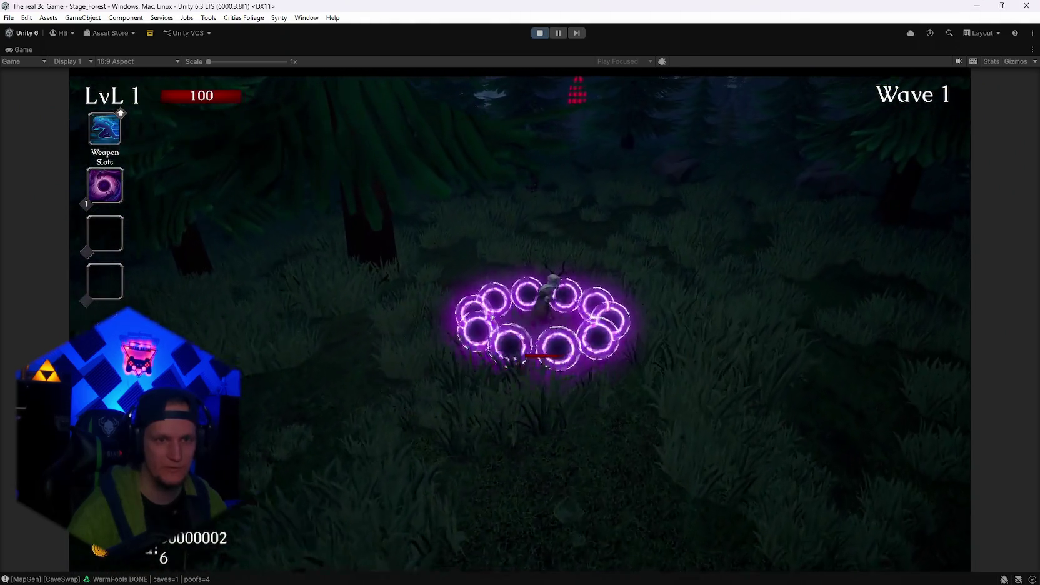
{"action": "key", "text": "a"}
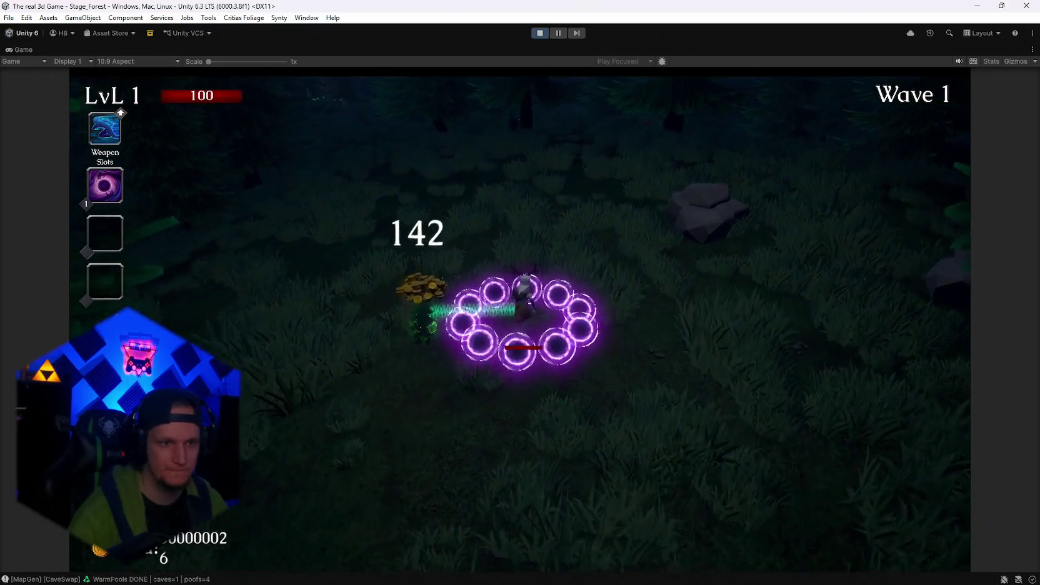
{"action": "key", "text": "w"}
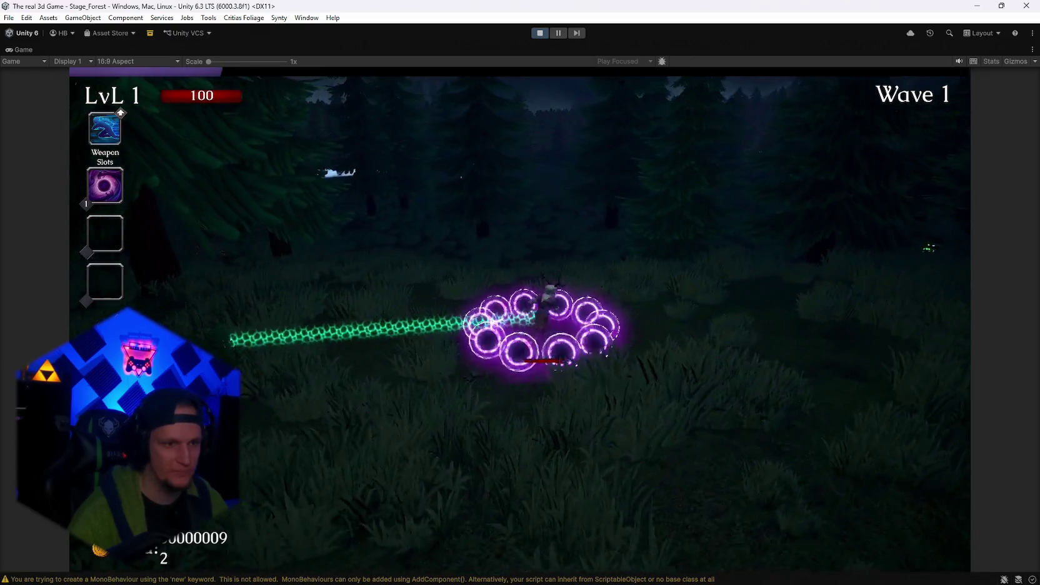
{"action": "key", "text": "a"}
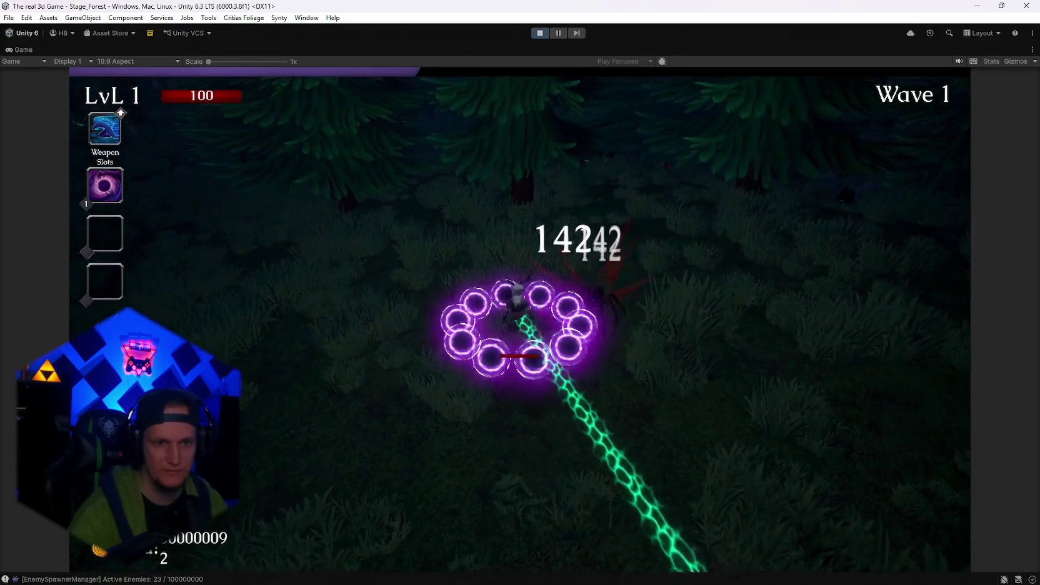
{"action": "key", "text": "w"}
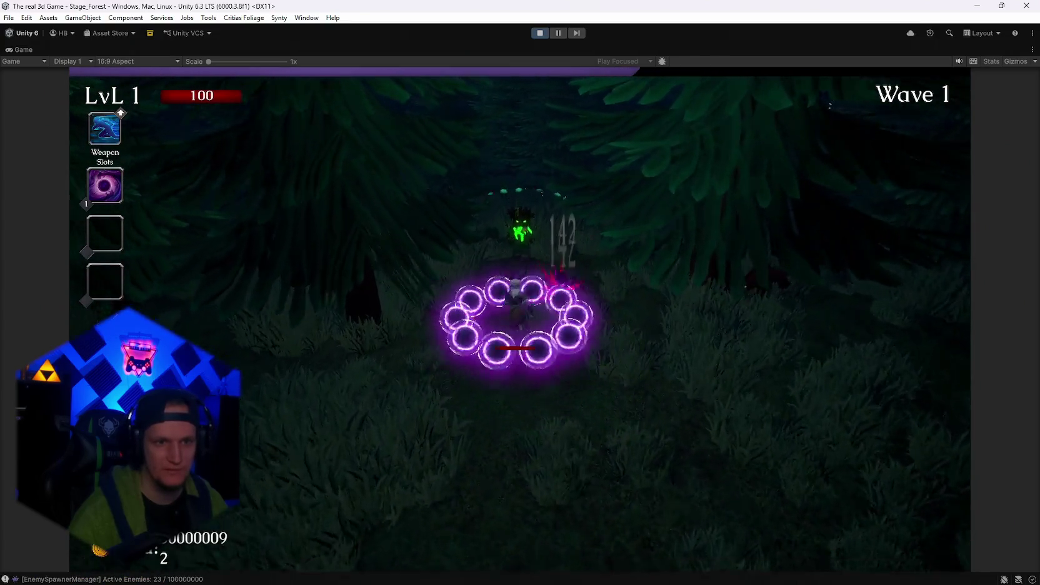
{"action": "key", "text": "w"}
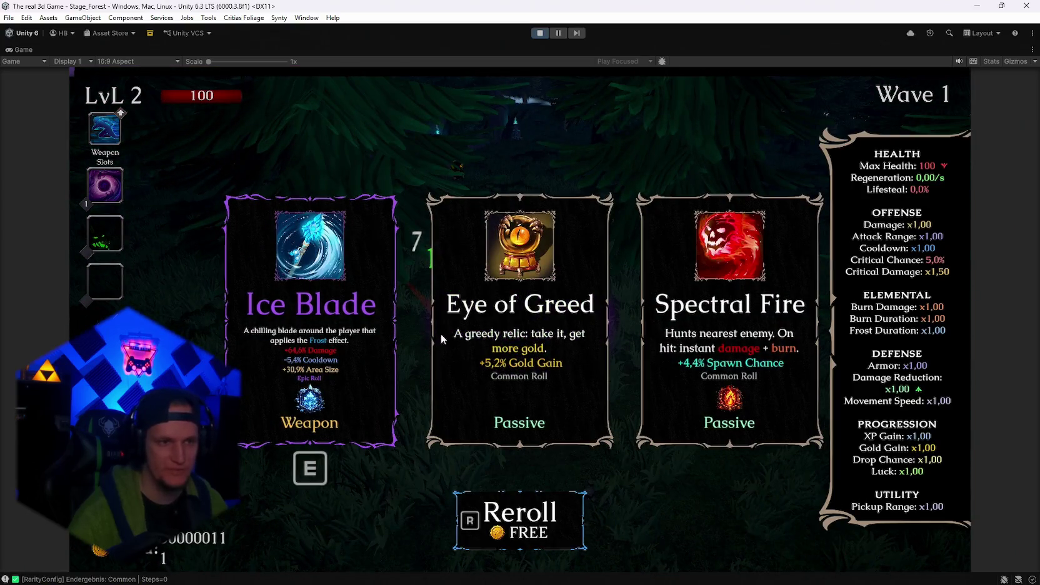
Take Ice Blade and keep fighting, with one pause, until the level 3 cards appear.
{"action": "left_click", "coordinate": [349, 335]}
{"action": "key", "text": "w"}
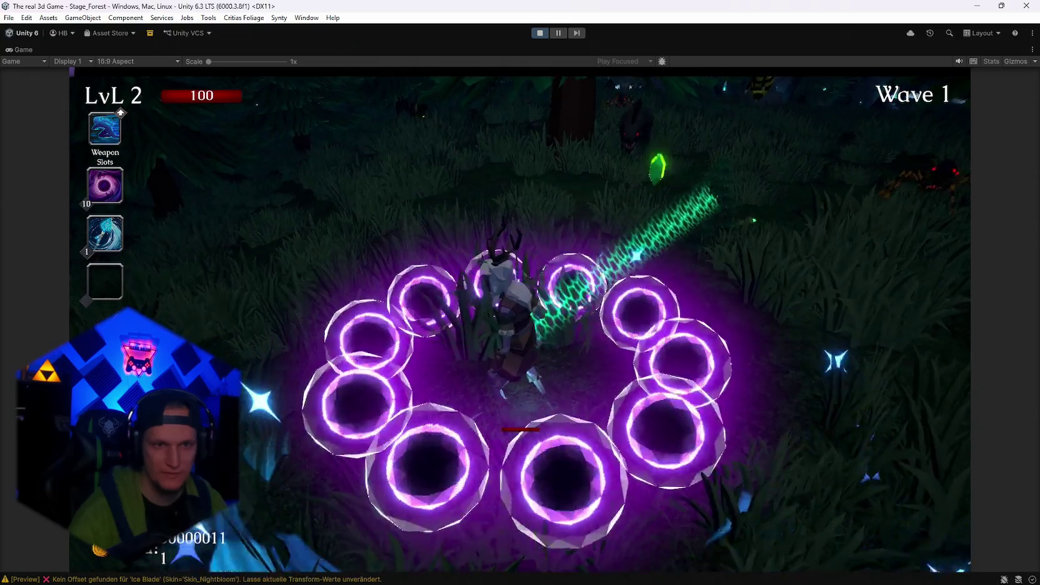
{"action": "key", "text": "w"}
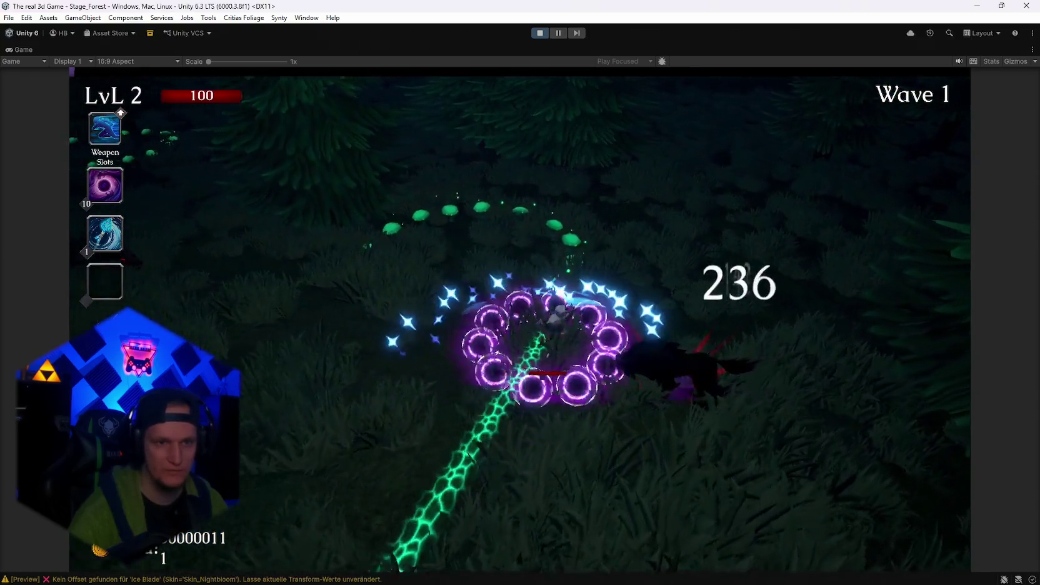
{"action": "key", "text": "w"}
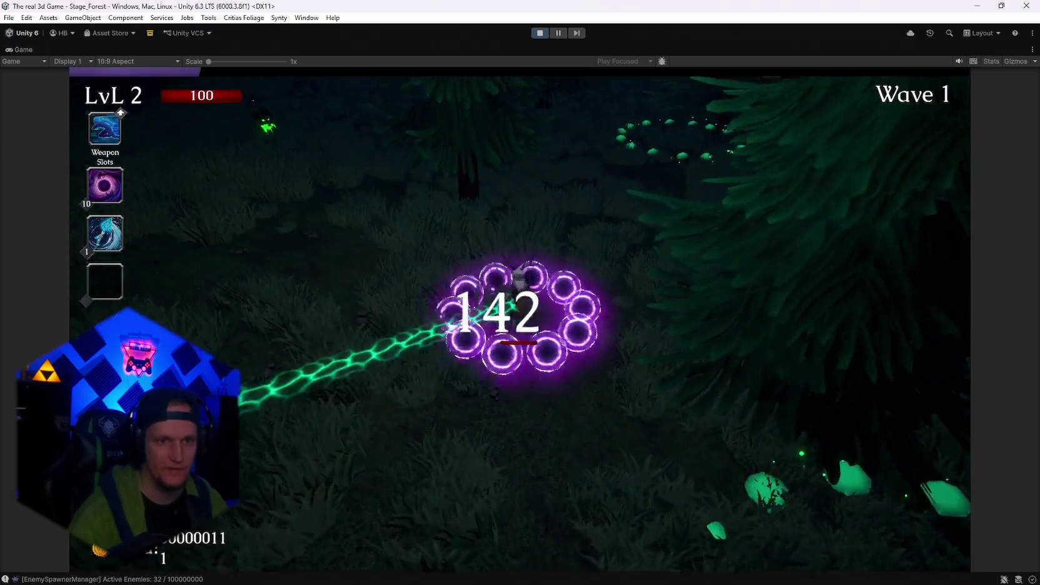
{"action": "key", "text": "Escape"}
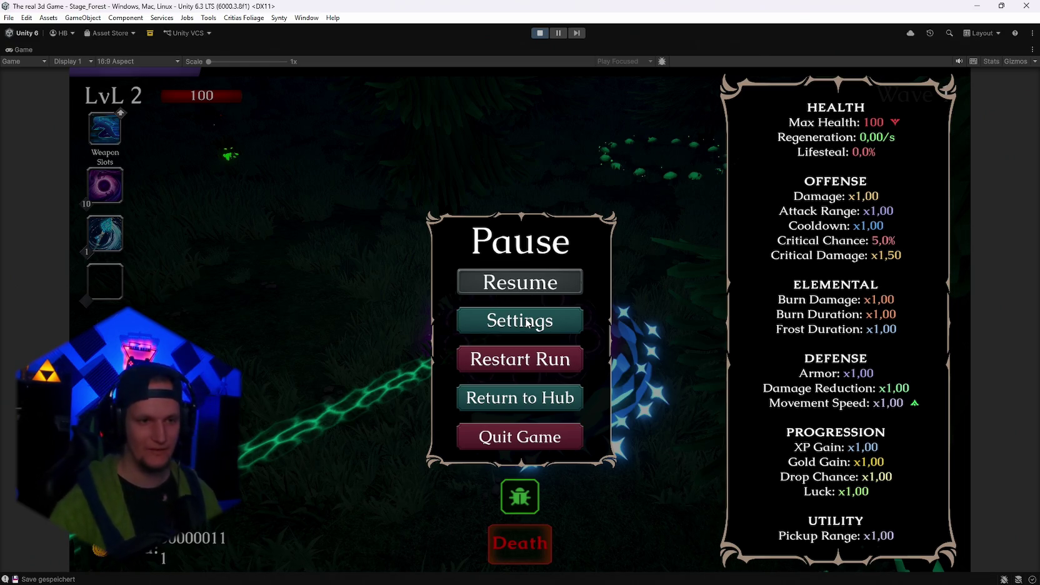
{"action": "left_click", "coordinate": [532, 280]}
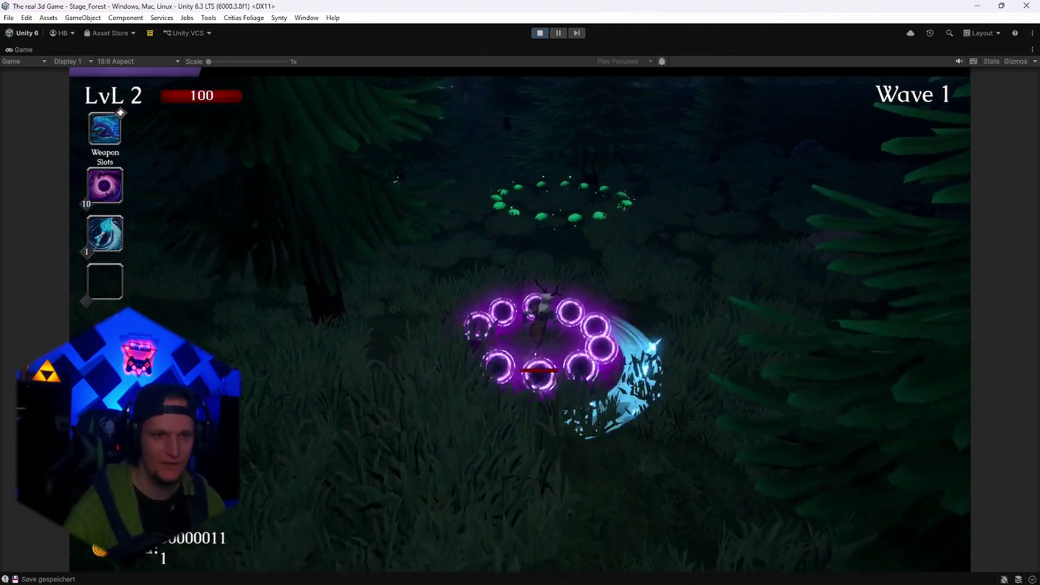
{"action": "key", "text": "w"}
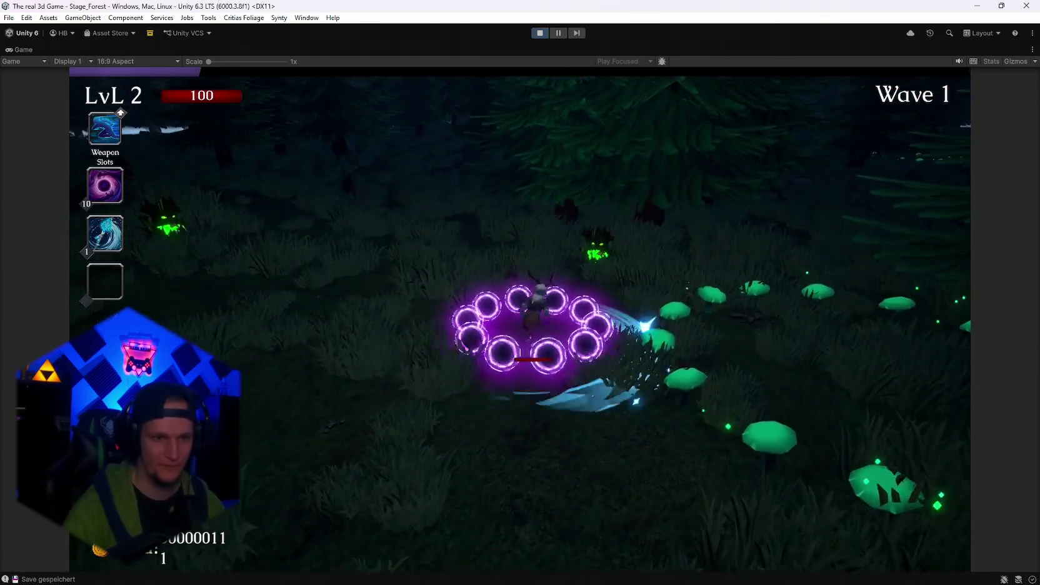
{"action": "key", "text": "w"}
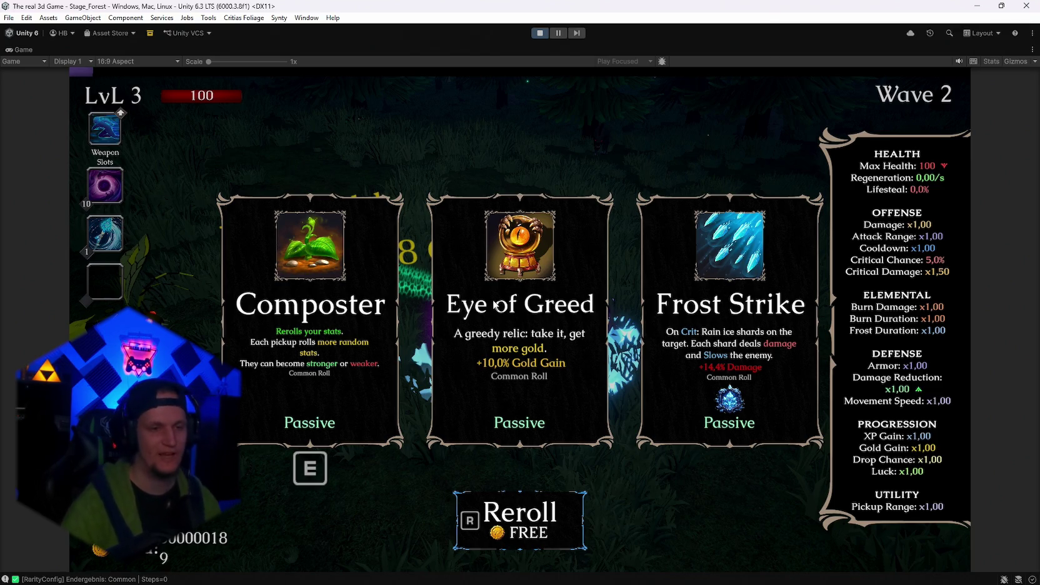
Take Eye of Greed, a level 4 upgrade, Glacial Sigil and Predator's Eye while fighting.
{"action": "left_click", "coordinate": [518, 350]}
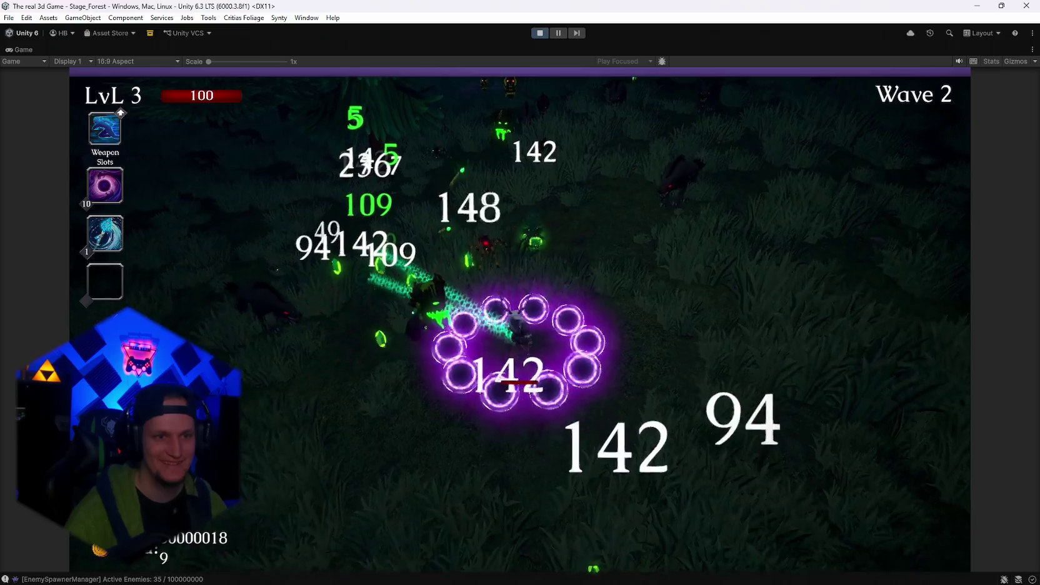
{"action": "left_click", "coordinate": [557, 350]}
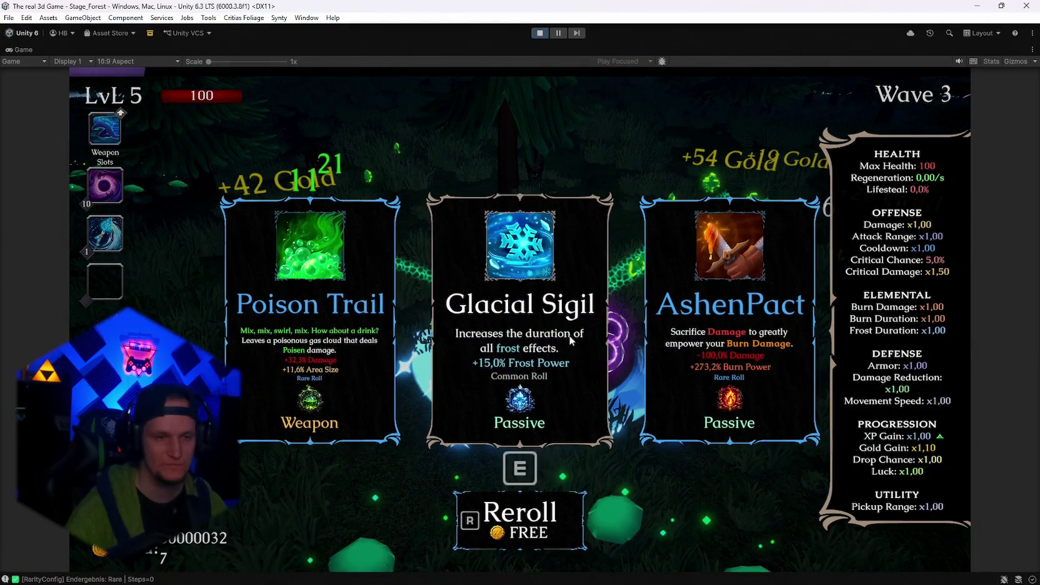
{"action": "key", "text": "e"}
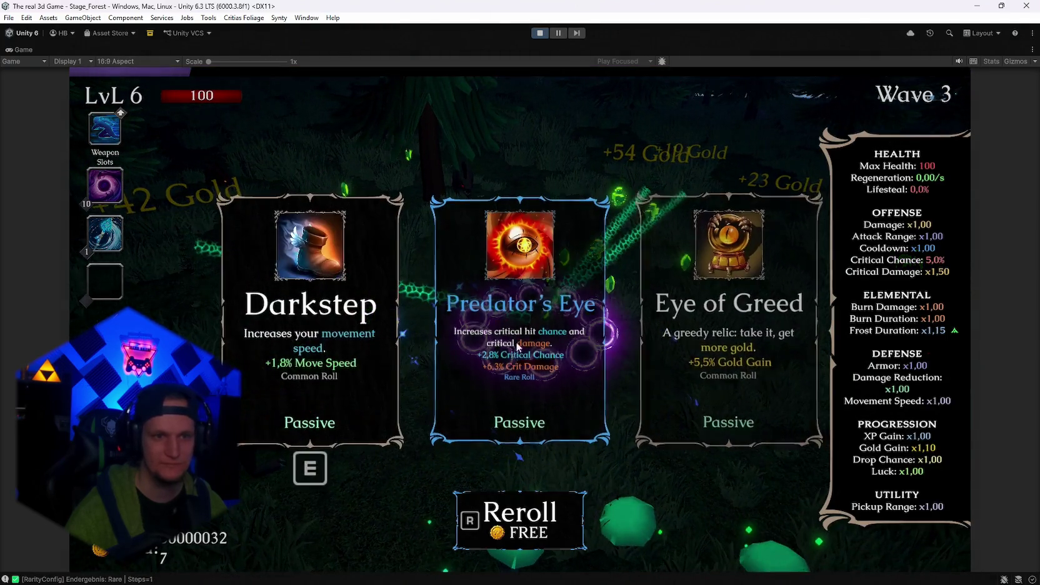
{"action": "key", "text": "e"}
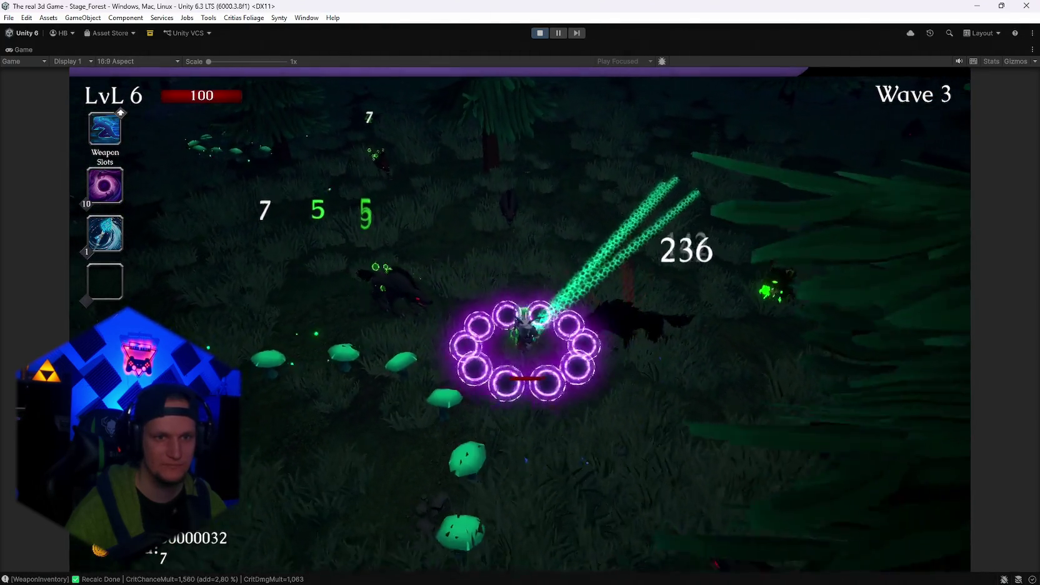
{"action": "key", "text": "a"}
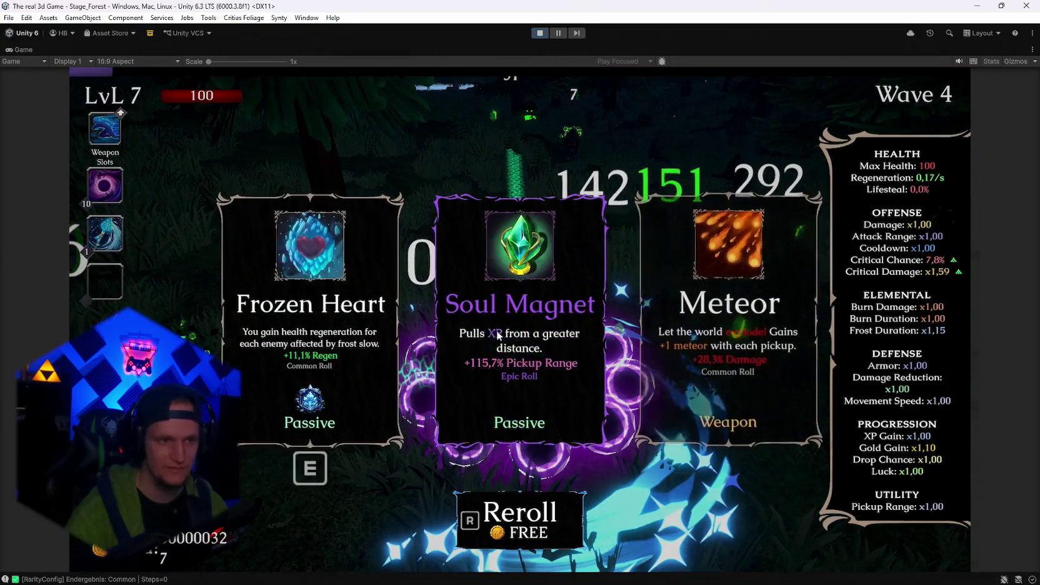
Pick Meteor, Inferno Volley and an Ice Blade upgrade, then restart the run from level 1.
{"action": "left_click", "coordinate": [753, 341]}
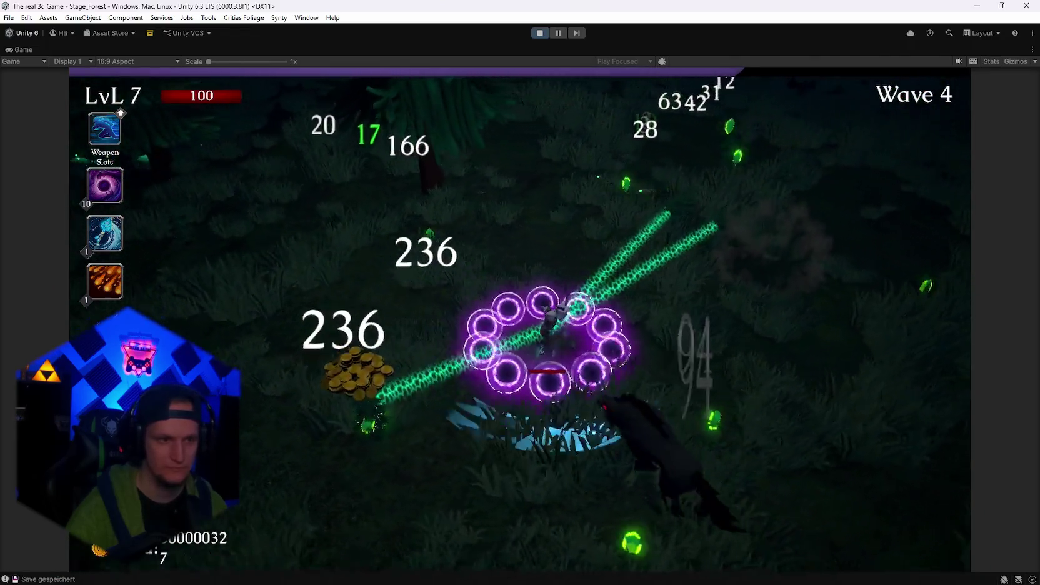
{"action": "key", "text": "Escape"}
{"action": "key", "text": "Escape"}
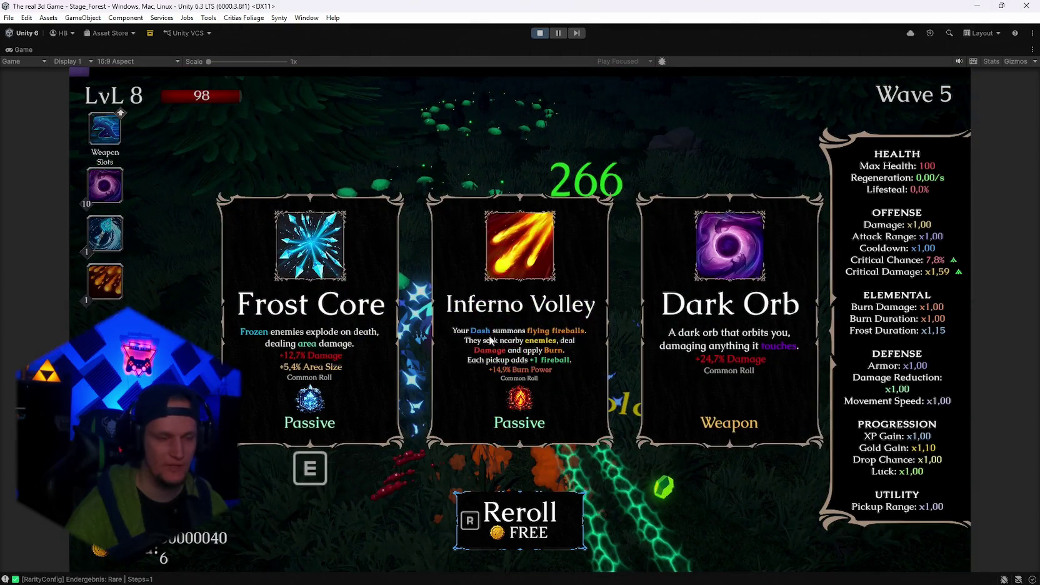
{"action": "left_click", "coordinate": [508, 341]}
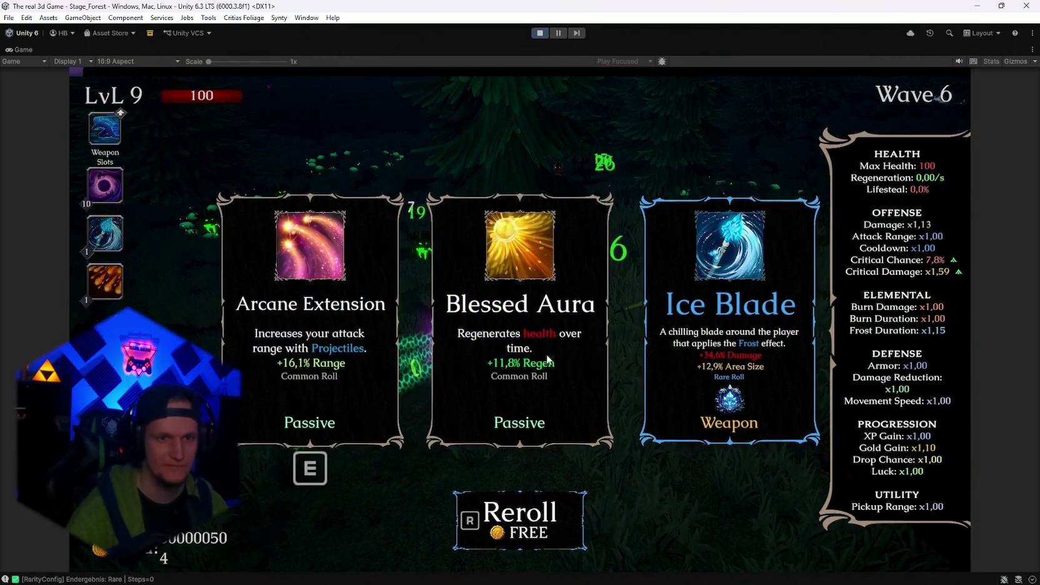
{"action": "left_click", "coordinate": [698, 331]}
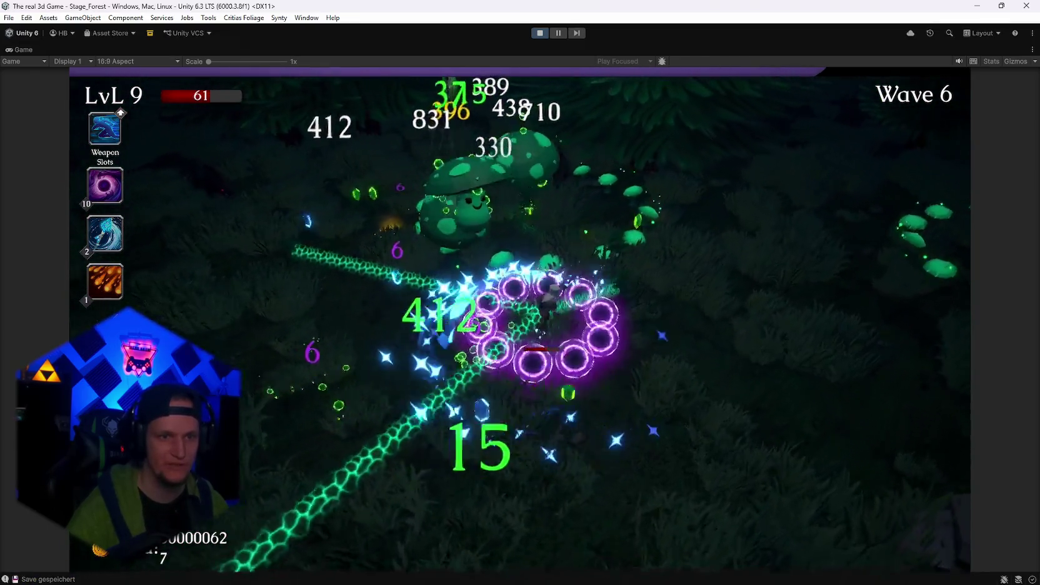
{"action": "key", "text": "Escape"}
{"action": "left_click", "coordinate": [520, 358]}
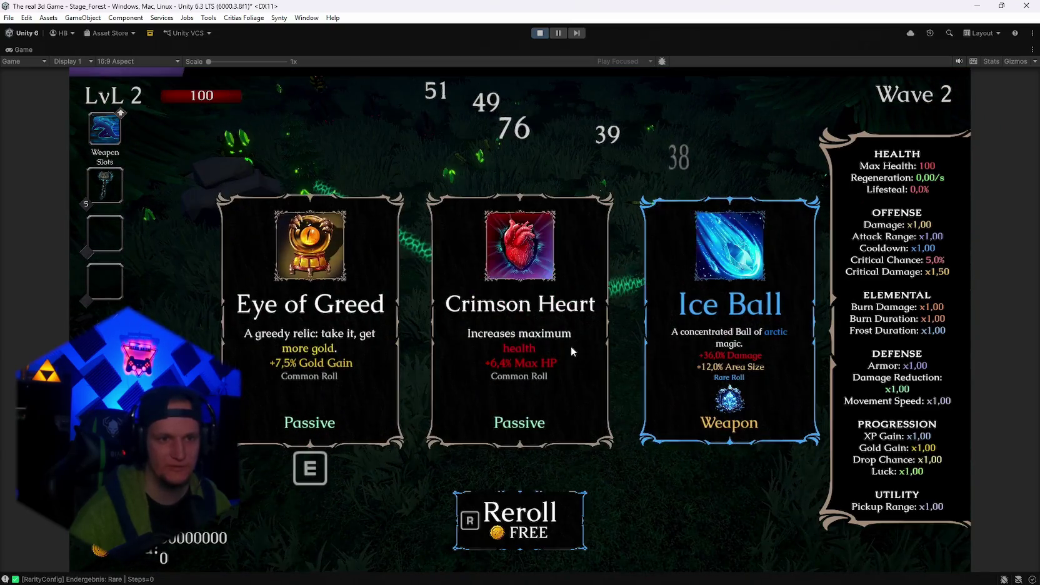
In the restarted run, take Crimson Heart and the level 3, 4 and 5 upgrade cards.
{"action": "left_click", "coordinate": [570, 345]}
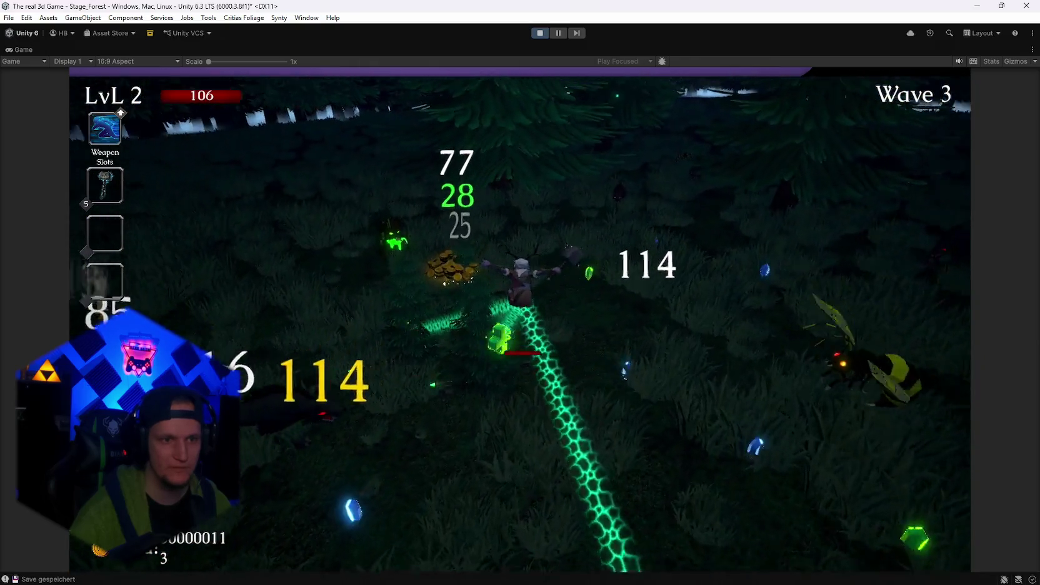
{"action": "left_click", "coordinate": [526, 317]}
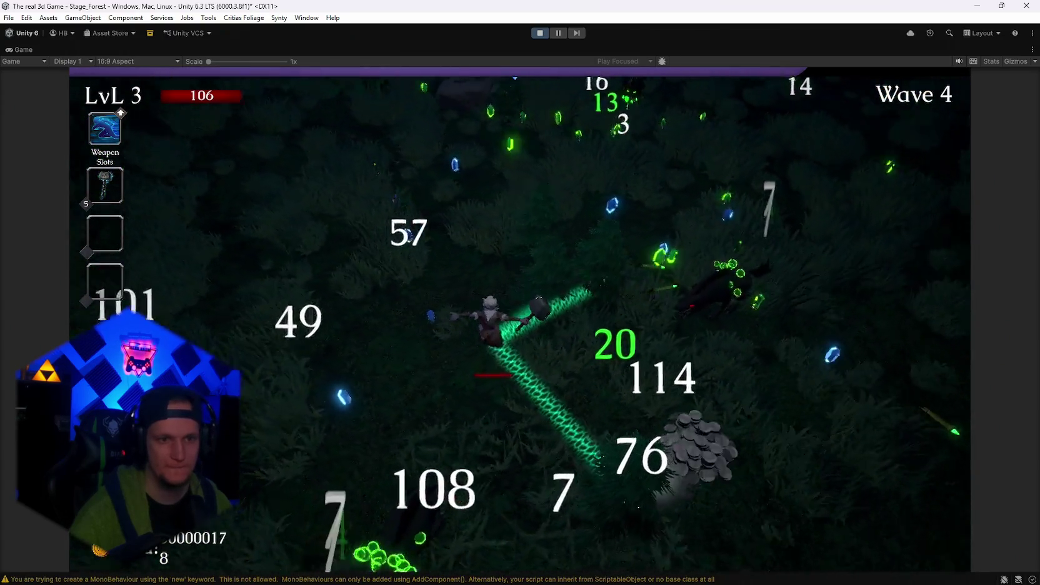
{"action": "left_click", "coordinate": [532, 327]}
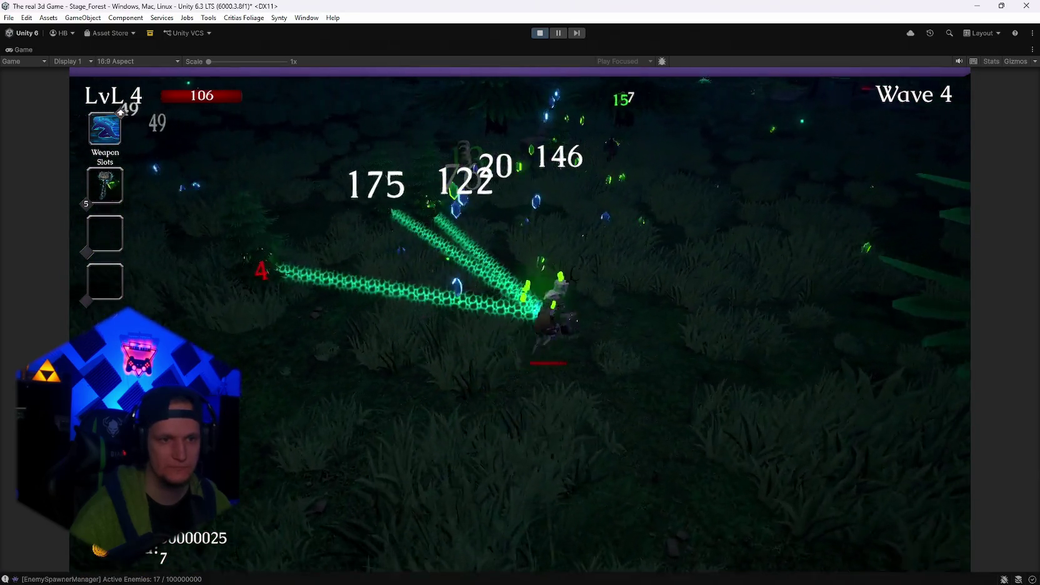
{"action": "key", "text": "e"}
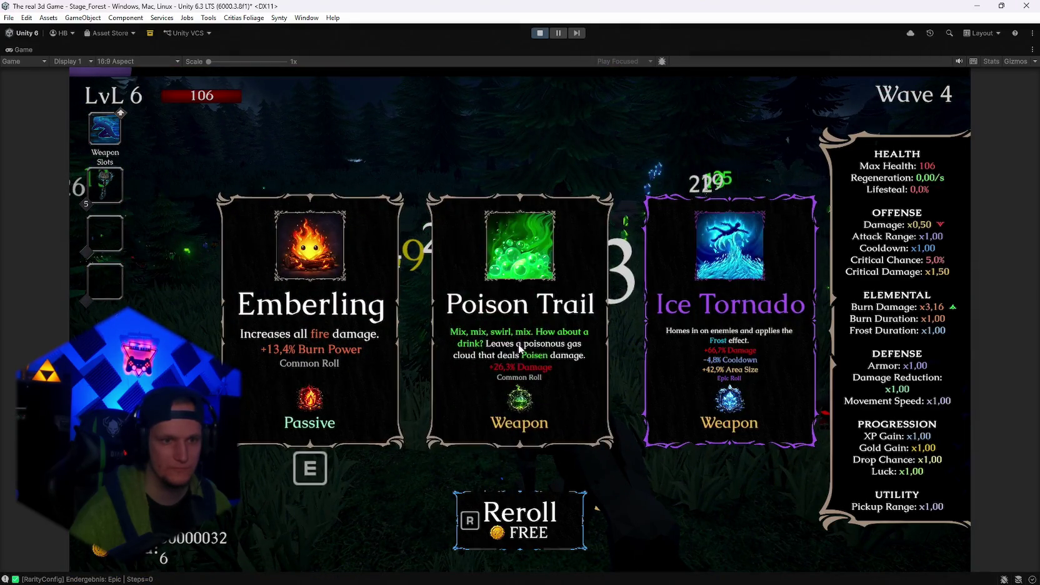
Choose Poison Trail and Dark Orb, take the level 8 card, and pause in Wave 6.
{"action": "left_click", "coordinate": [494, 336]}
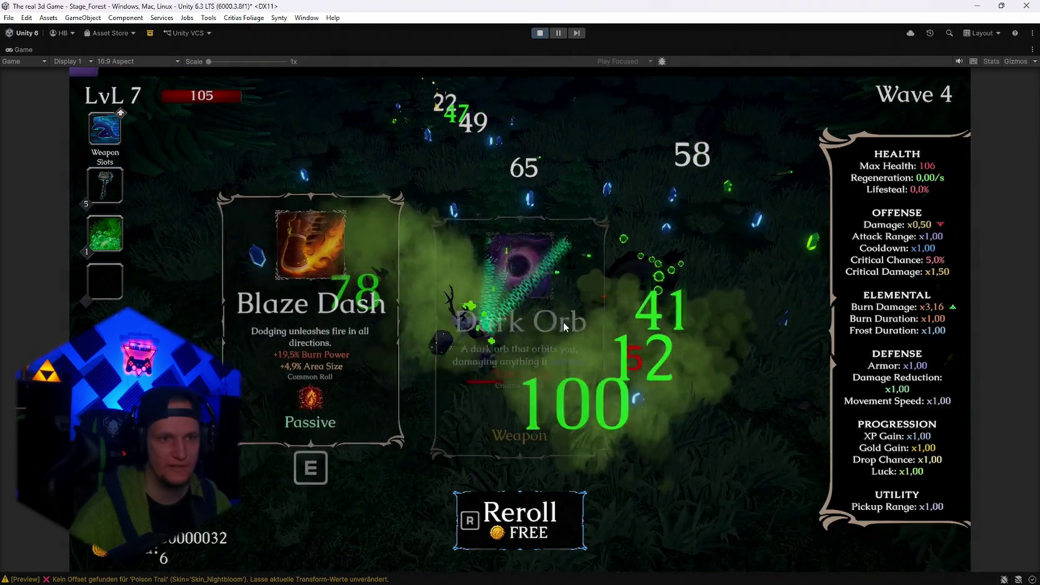
{"action": "left_click", "coordinate": [561, 321]}
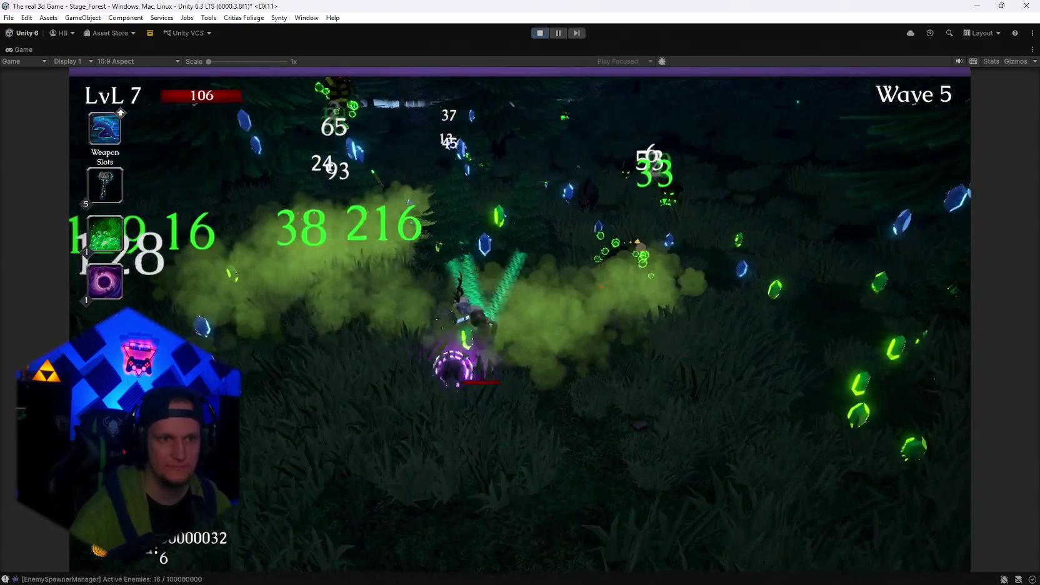
{"action": "key", "text": "e"}
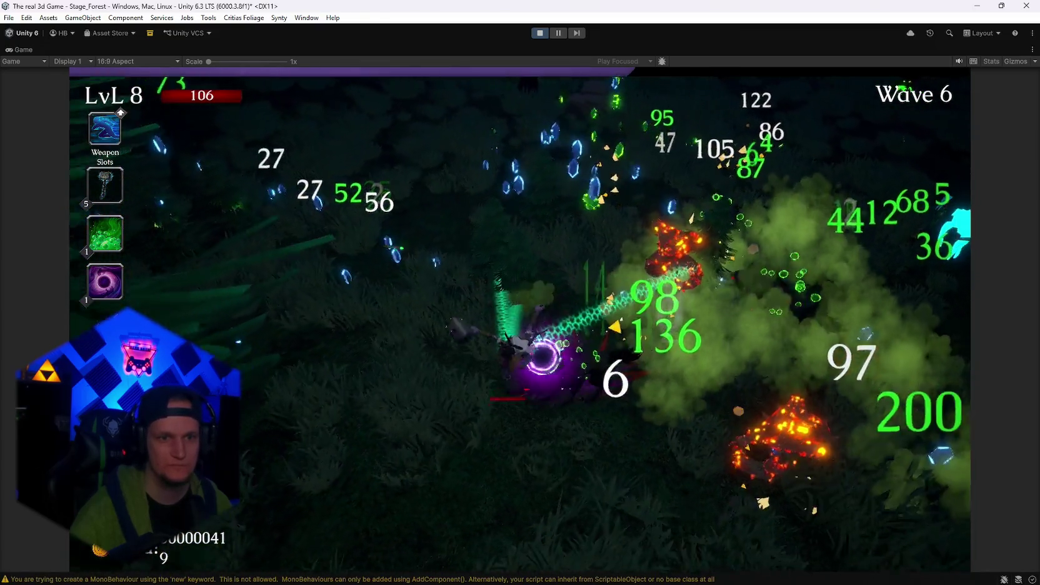
{"action": "key", "text": "Escape"}
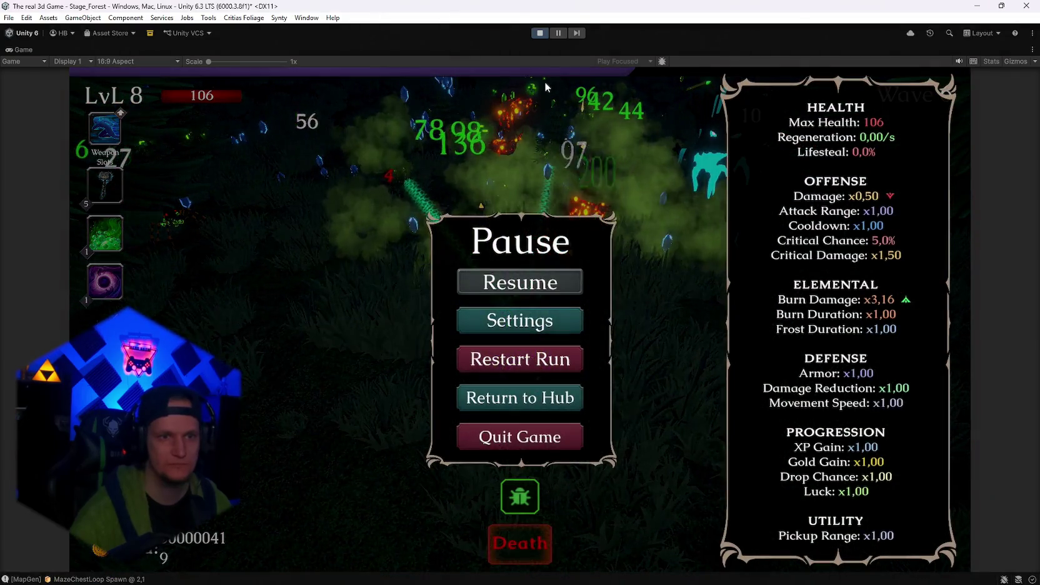
Stop Play mode and set the Real Tree prefab's Transform scale to 1.6 on X, Y and Z.
{"action": "left_click", "coordinate": [541, 33]}
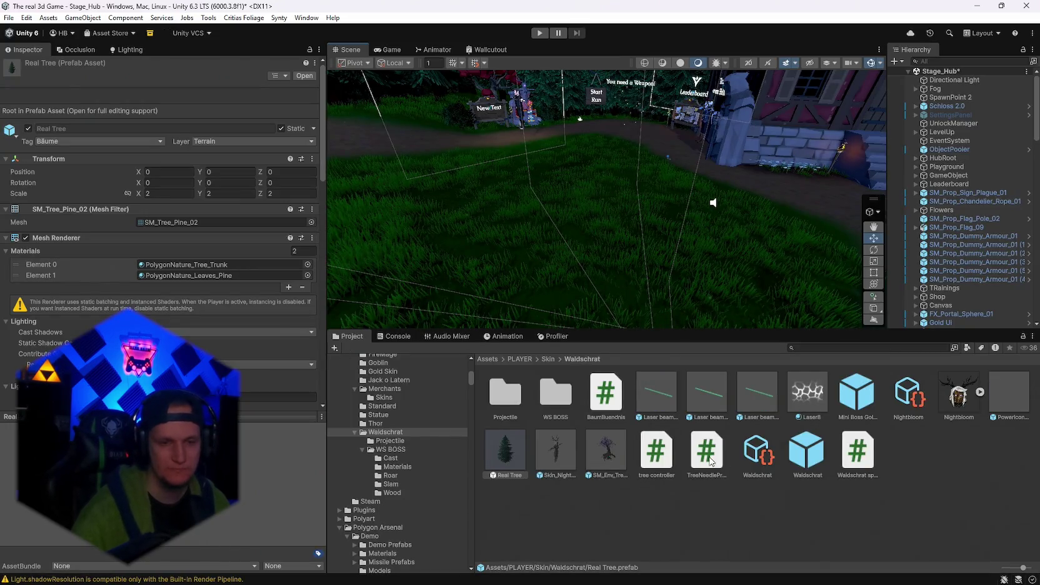
{"action": "left_click", "coordinate": [164, 193]}
{"action": "type", "text": "1.6"}
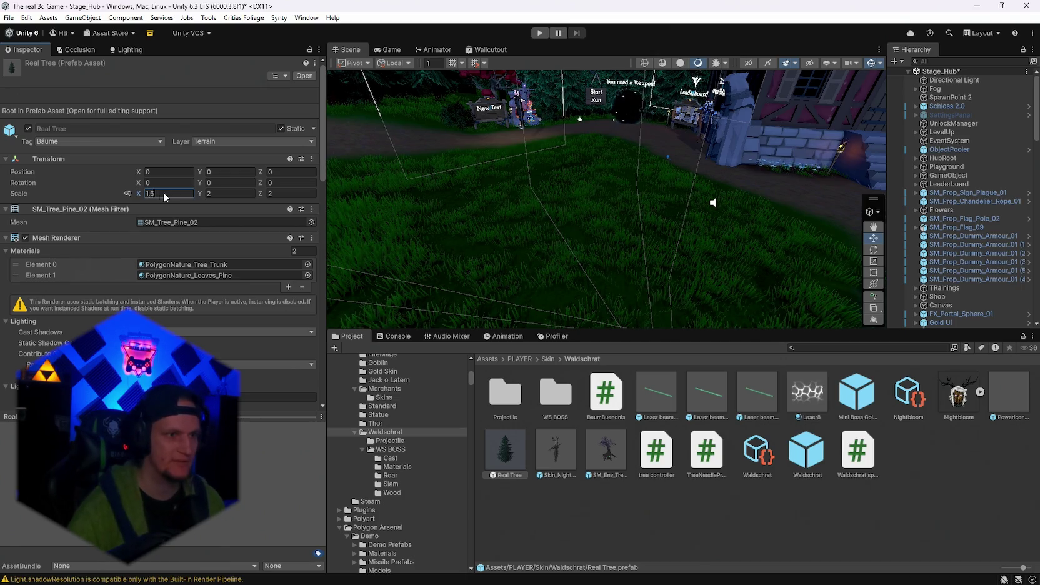
{"action": "left_click", "coordinate": [298, 193]}
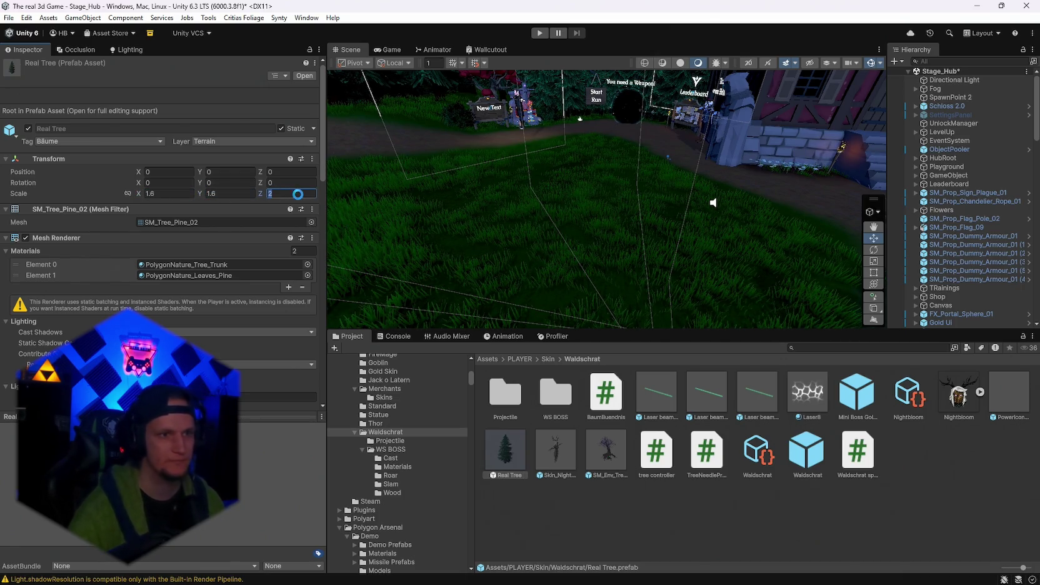
{"action": "type", "text": "1.6"}
{"action": "key", "text": "Return"}
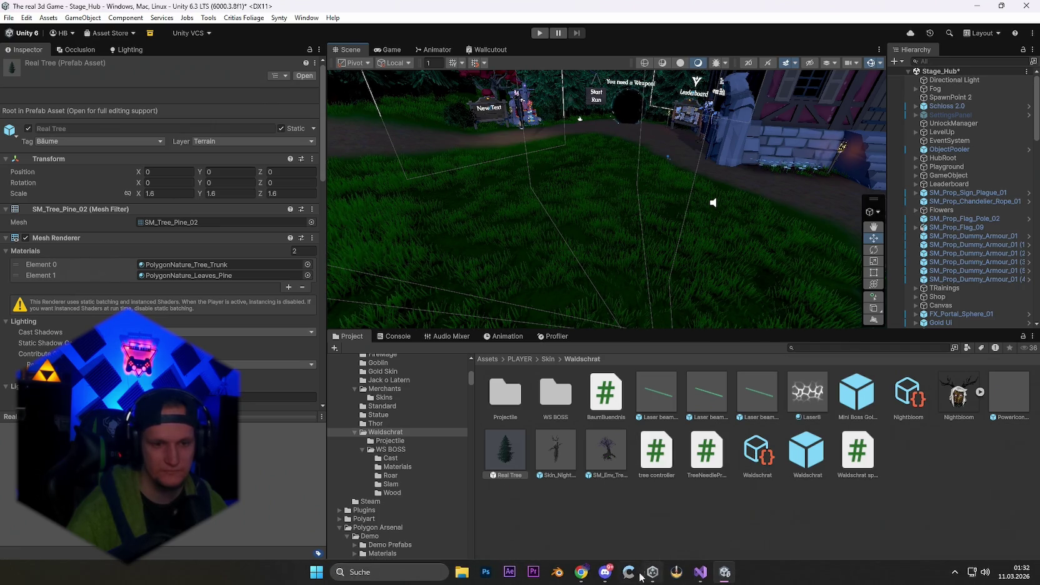
Search Windows for 'pr' and open the Problem MONTAG notes file in Notepad.
{"action": "mouse_move", "coordinate": [653, 572]}
{"action": "left_click", "coordinate": [387, 572]}
{"action": "type", "text": "problem MONTAG.txt"}
{"action": "left_click", "coordinate": [409, 163]}
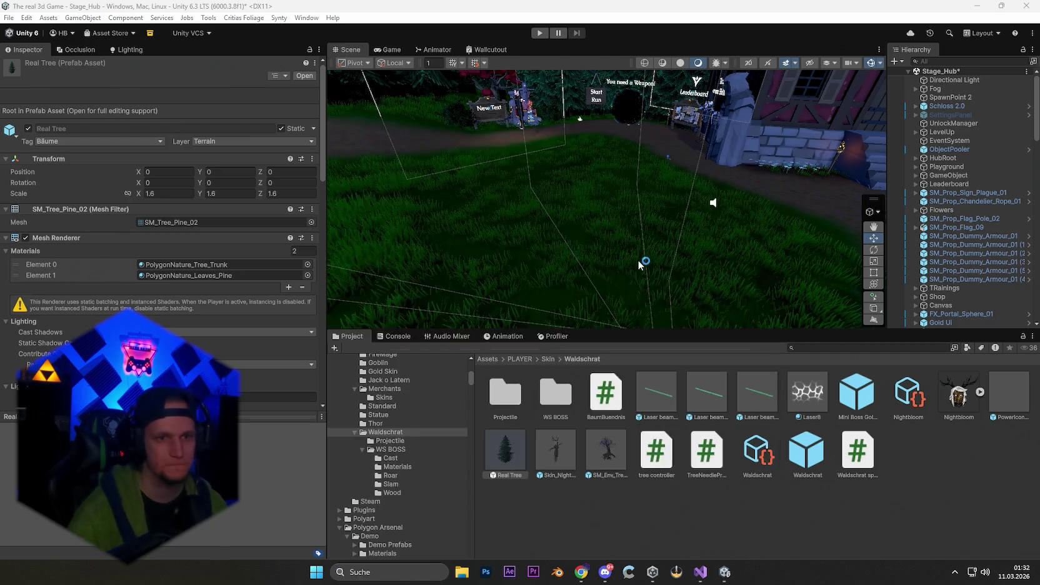
Add a 'Skins Chars leveln' line above Während des Fests, then return to Unity.
{"action": "scroll", "coordinate": [719, 313], "scroll_direction": "down", "scroll_amount": 10}
{"action": "scroll", "coordinate": [477, 413], "scroll_direction": "down", "scroll_amount": 10}
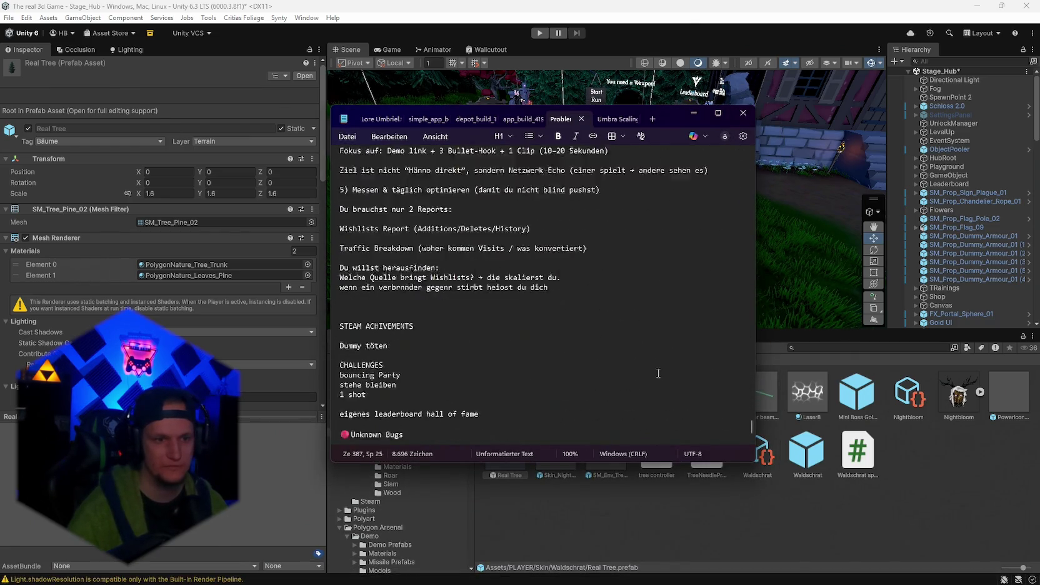
{"action": "scroll", "coordinate": [383, 377], "scroll_direction": "up", "scroll_amount": 10}
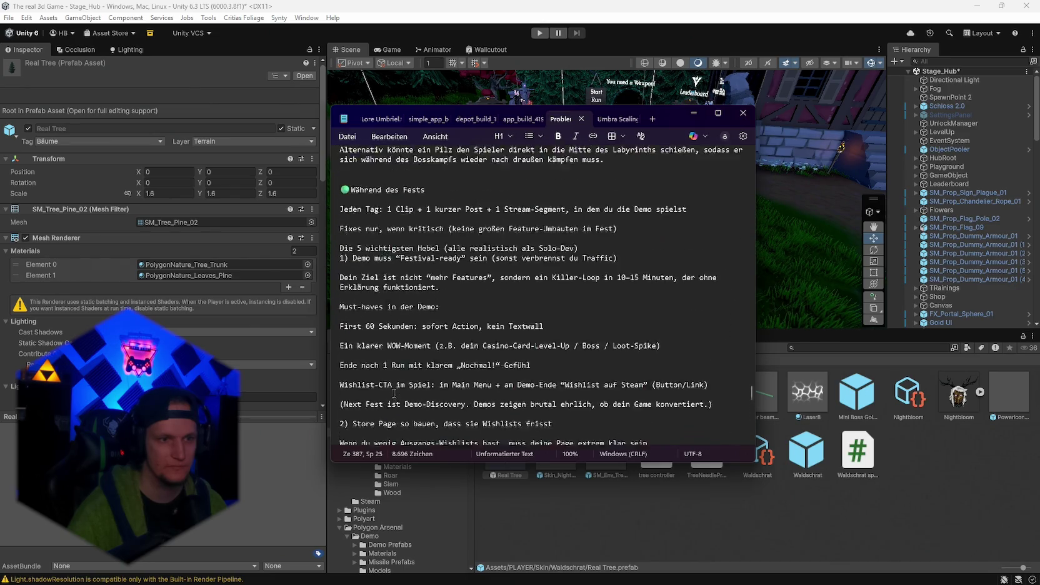
{"action": "left_click", "coordinate": [357, 333]}
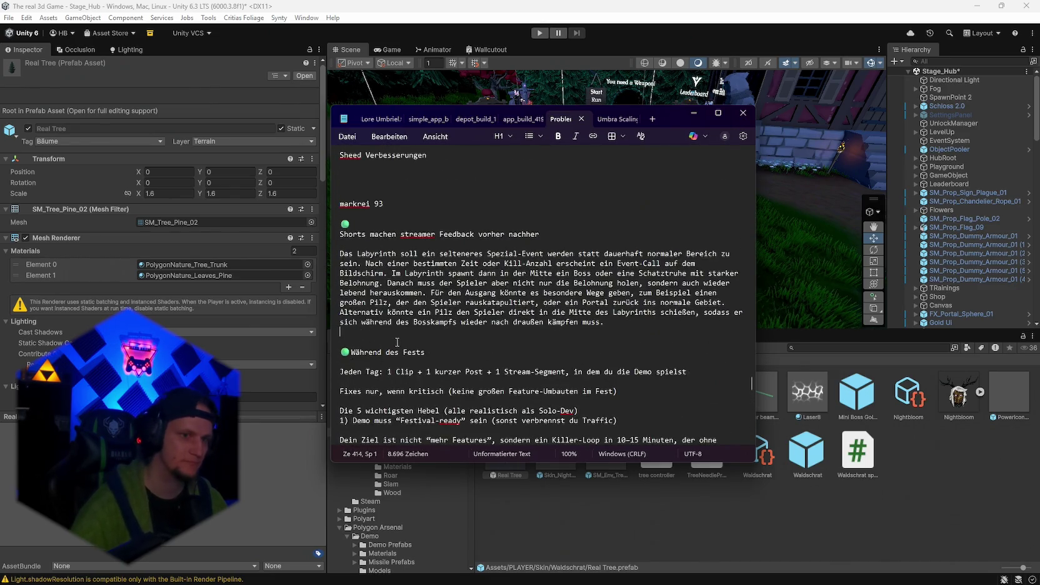
{"action": "key", "text": "Return"}
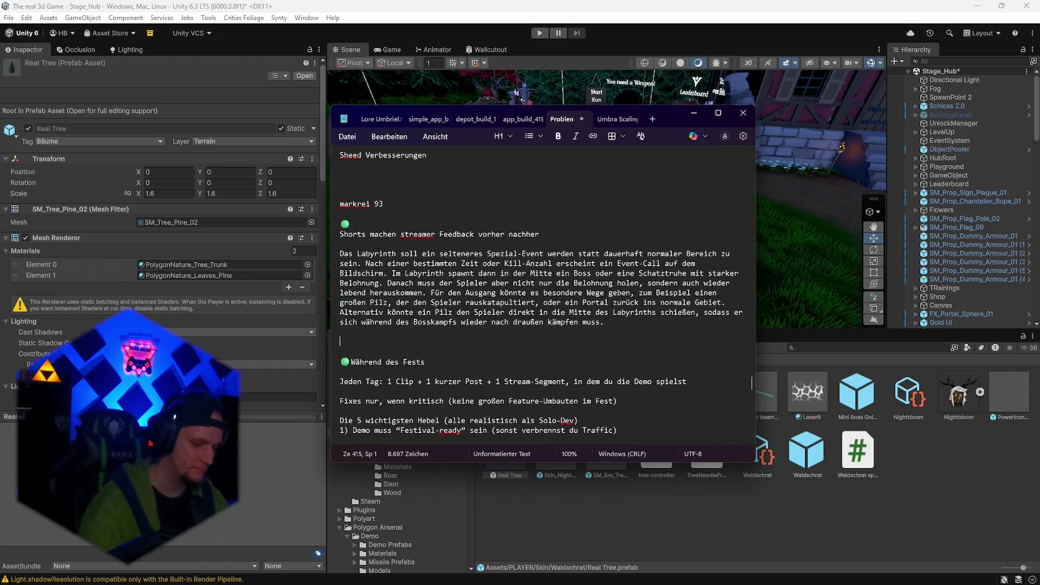
{"action": "type", "text": "Skins ch"}
{"action": "key", "text": "BackSpace"}
{"action": "key", "text": "BackSpace"}
{"action": "type", "text": "Chars "}
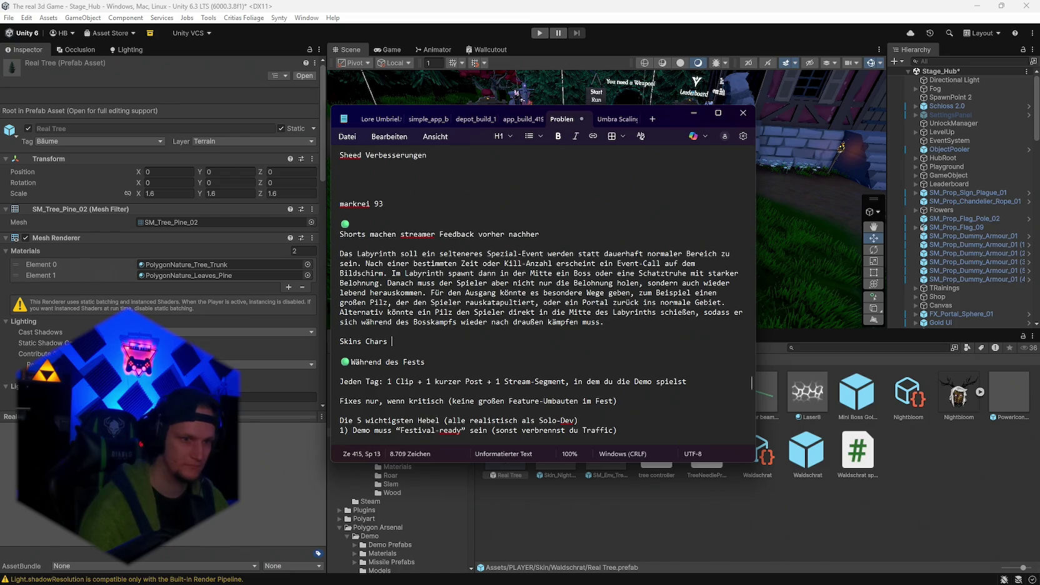
{"action": "type", "text": "klevn"}
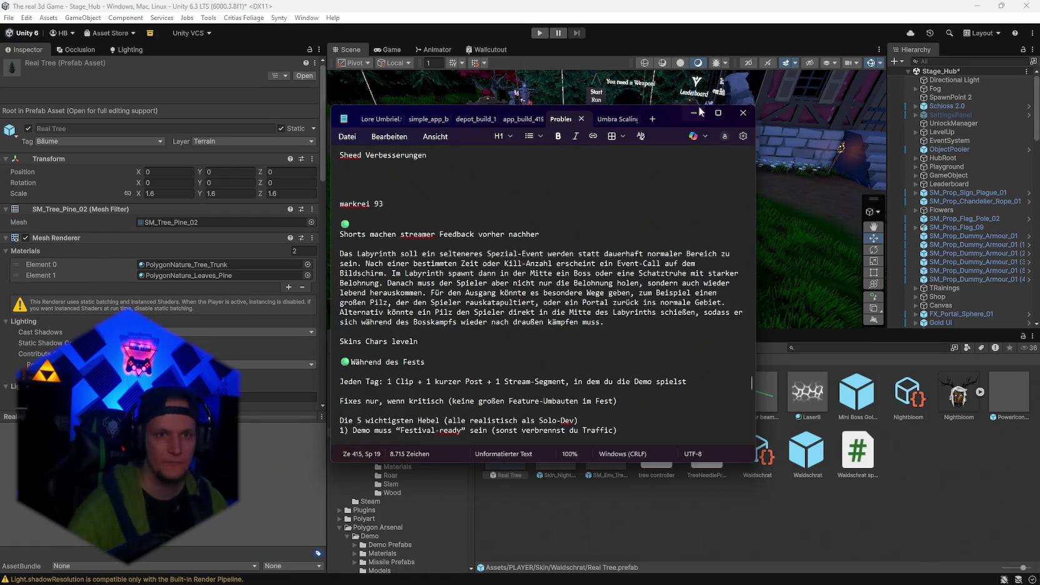
{"action": "left_click", "coordinate": [695, 114]}
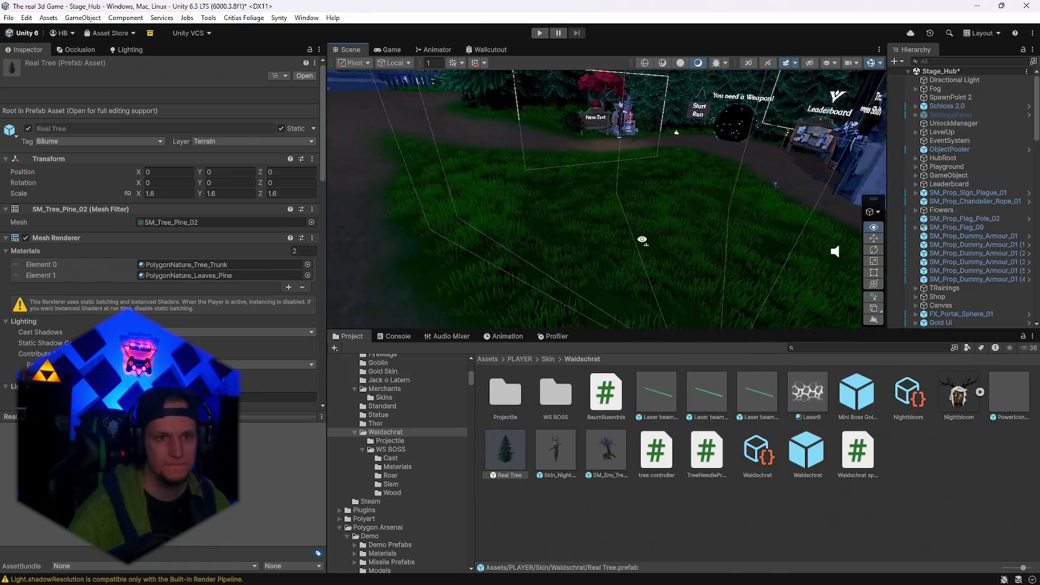
Select the Waldschrat prefab and retype its tree Base Spawn Chance, changing 0.15 to 0.07.
{"action": "scroll", "coordinate": [272, 349], "scroll_direction": "down", "scroll_amount": 15}
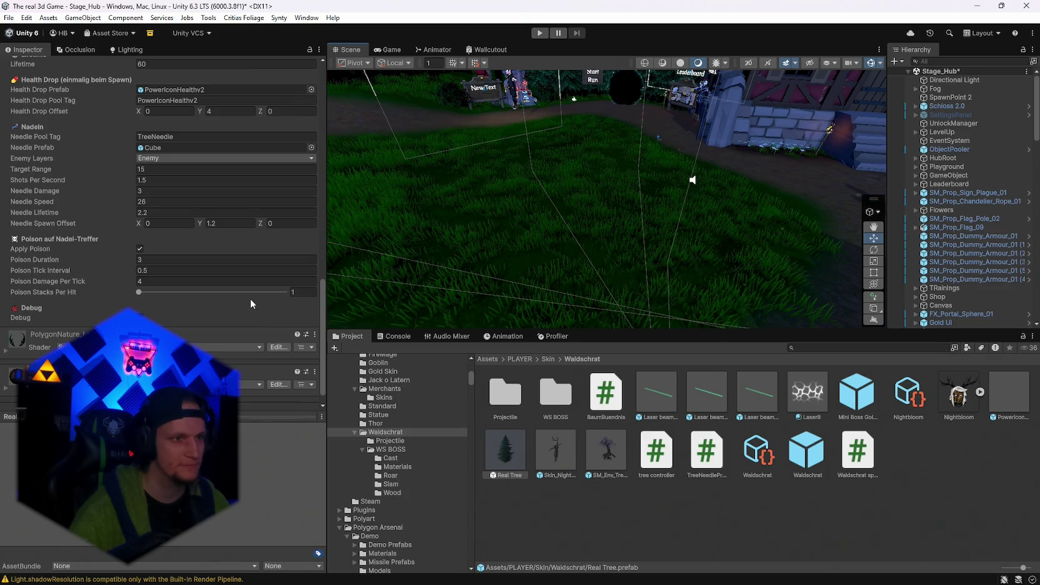
{"action": "scroll", "coordinate": [251, 303], "scroll_direction": "up", "scroll_amount": 3}
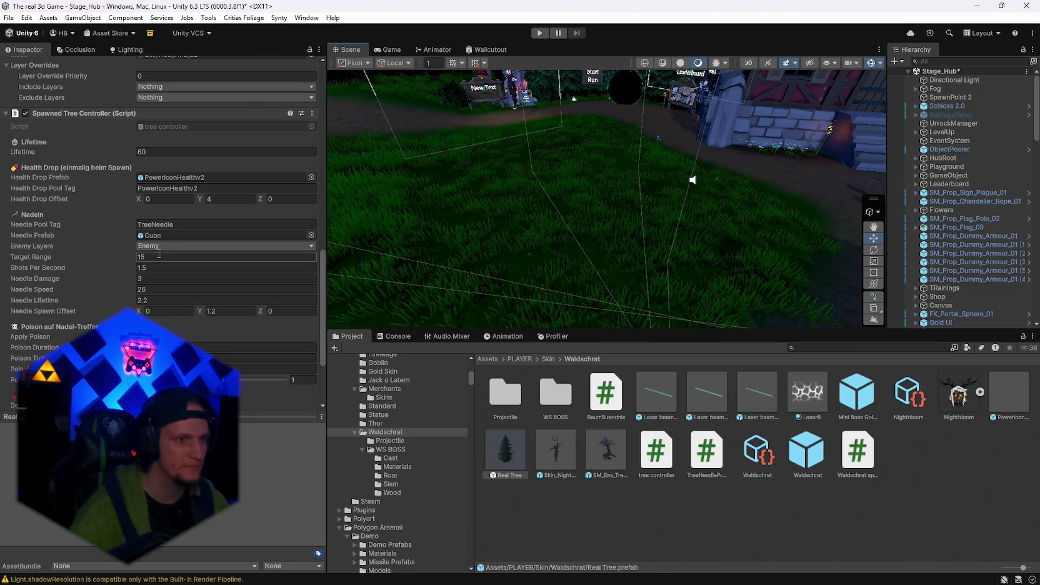
{"action": "scroll", "coordinate": [165, 241], "scroll_direction": "up", "scroll_amount": 2}
{"action": "scroll", "coordinate": [164, 241], "scroll_direction": "up", "scroll_amount": 3}
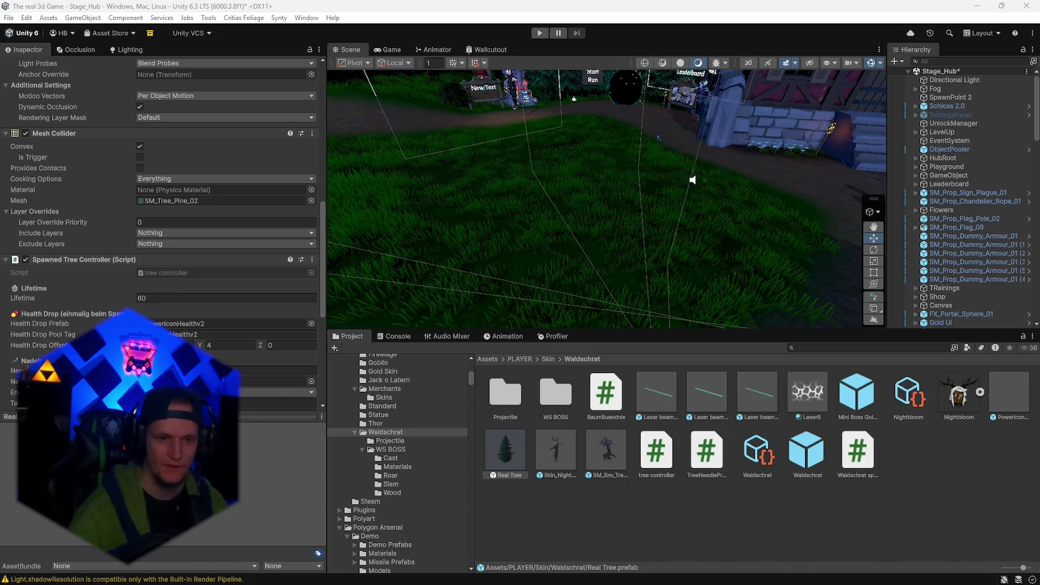
{"action": "left_click", "coordinate": [795, 455]}
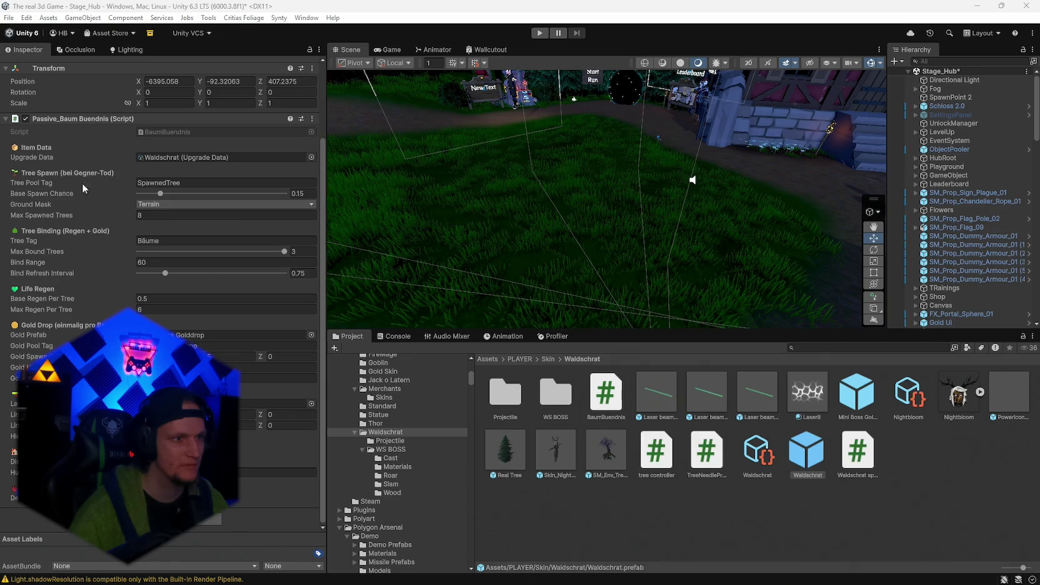
{"action": "left_click", "coordinate": [309, 193]}
{"action": "type", "text": "0"}
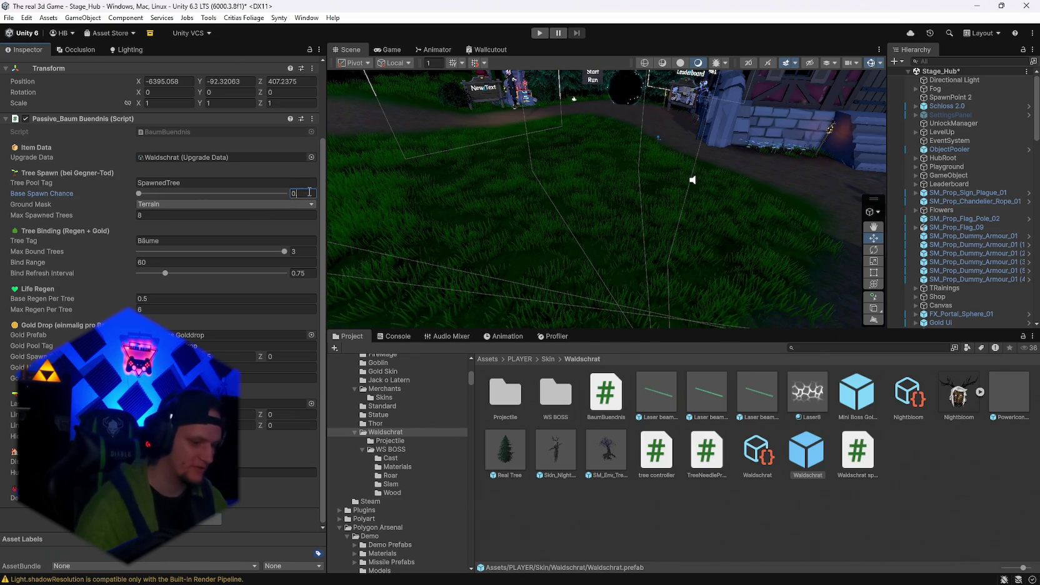
{"action": "type", "text": ".1.07"}
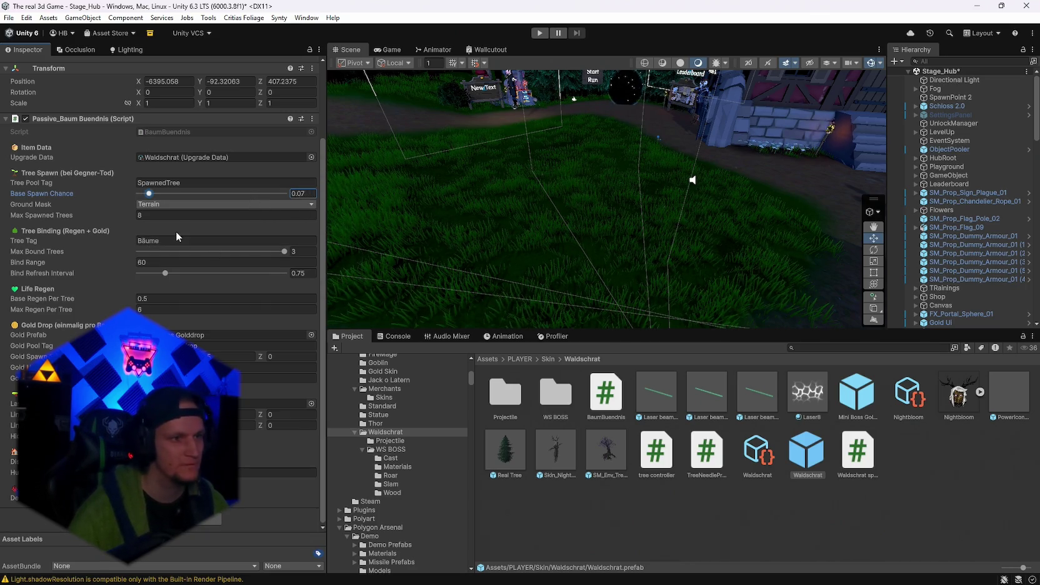
{"action": "double_click", "coordinate": [510, 455]}
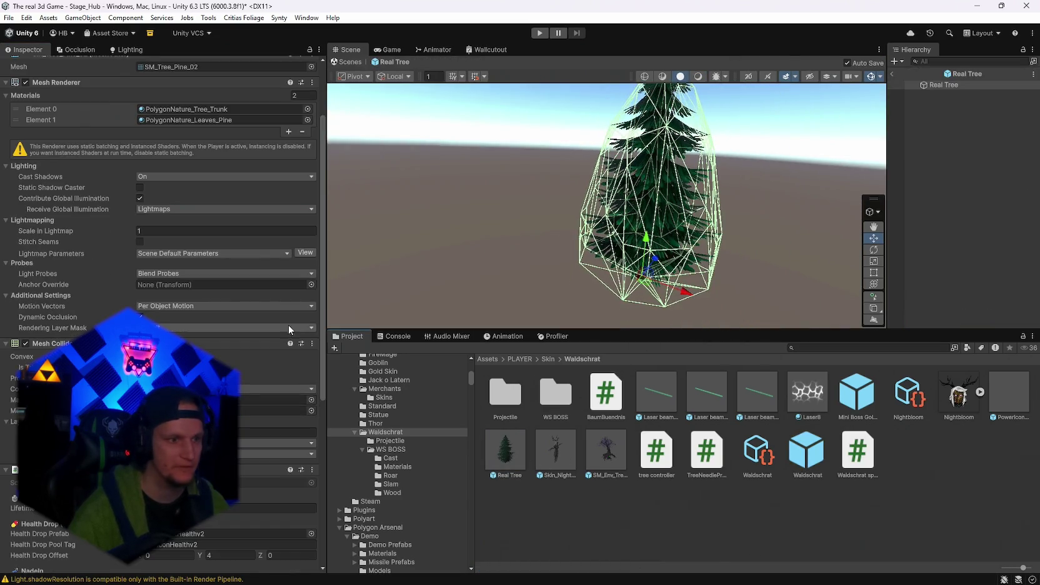
{"action": "scroll", "coordinate": [167, 330], "scroll_direction": "down", "scroll_amount": 5}
{"action": "scroll", "coordinate": [167, 330], "scroll_direction": "up", "scroll_amount": 5}
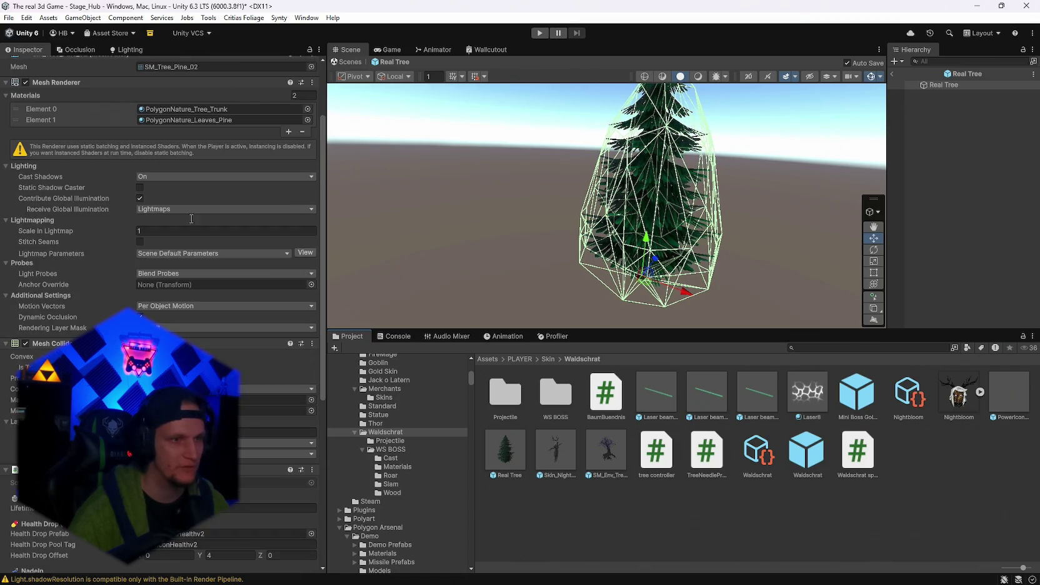
{"action": "left_click", "coordinate": [185, 109]}
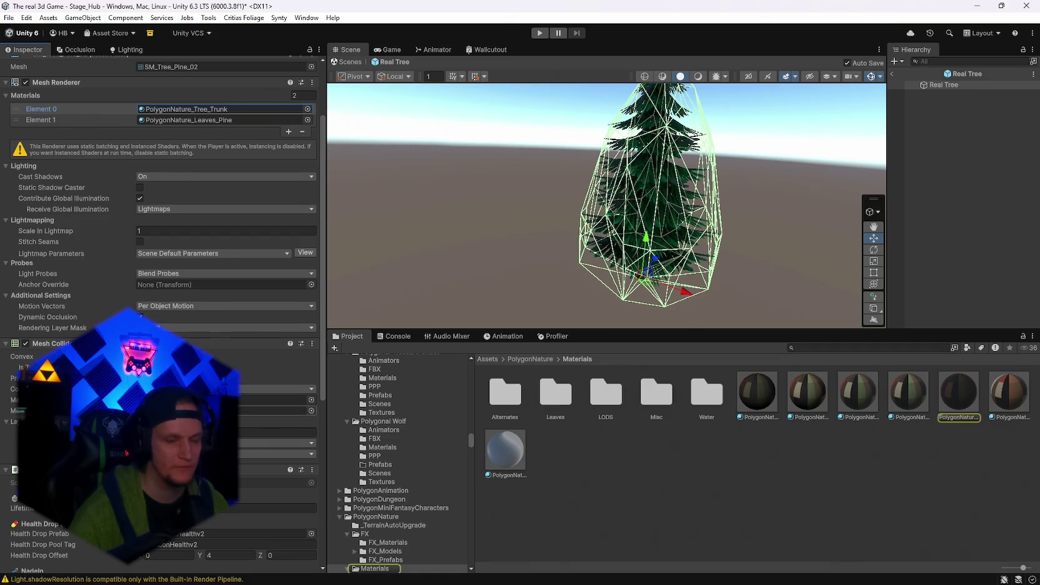
{"action": "left_click", "coordinate": [275, 411]}
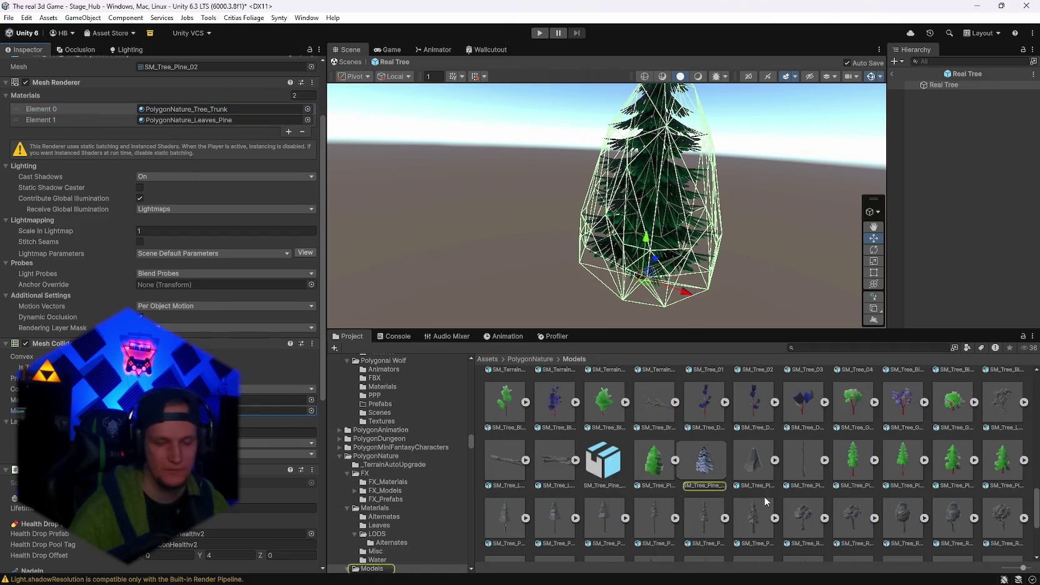
{"action": "scroll", "coordinate": [188, 281], "scroll_direction": "up", "scroll_amount": 5}
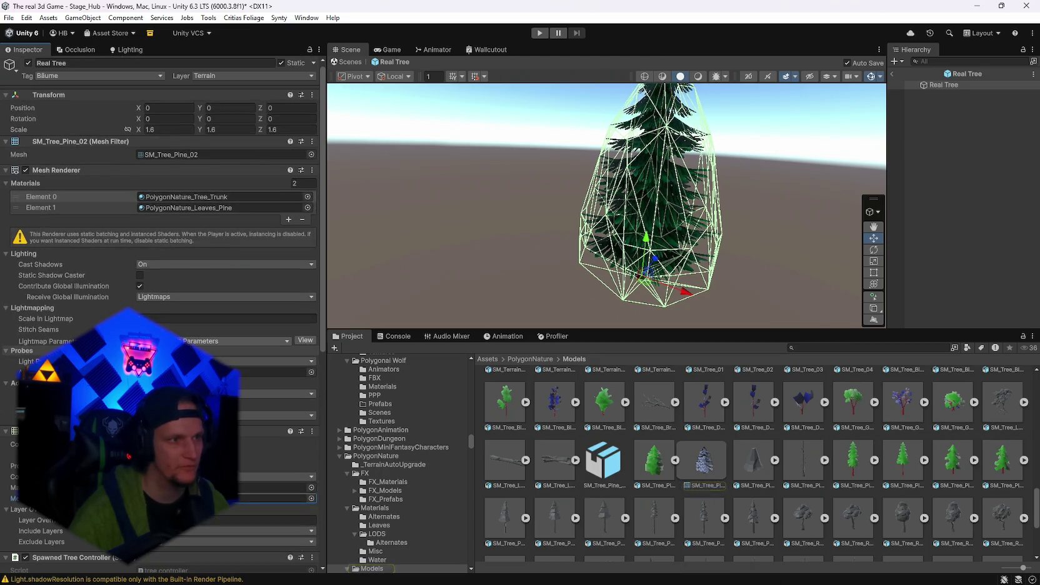
{"action": "scroll", "coordinate": [195, 320], "scroll_direction": "down", "scroll_amount": 2}
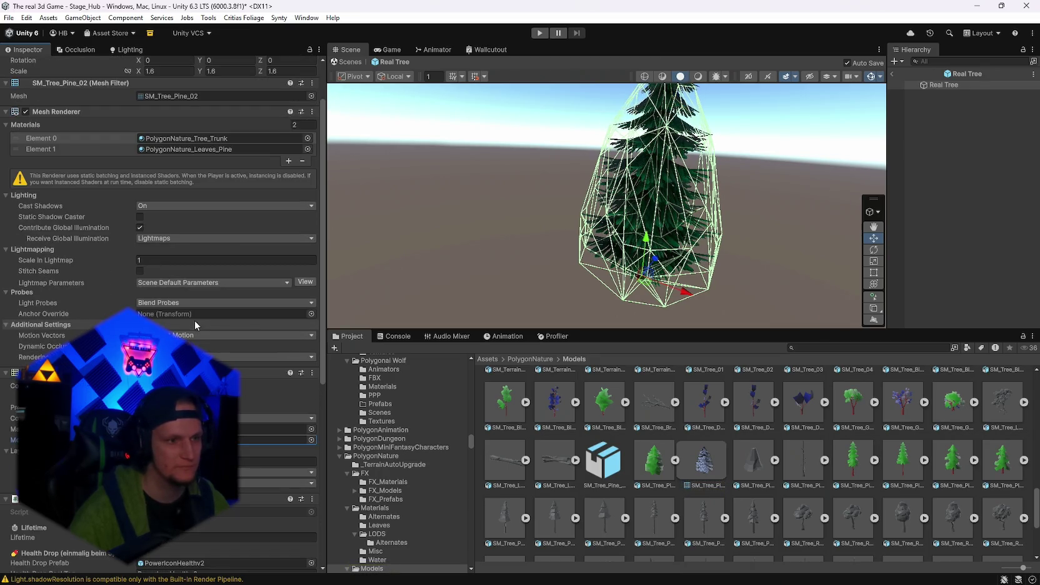
{"action": "left_click", "coordinate": [25, 372]}
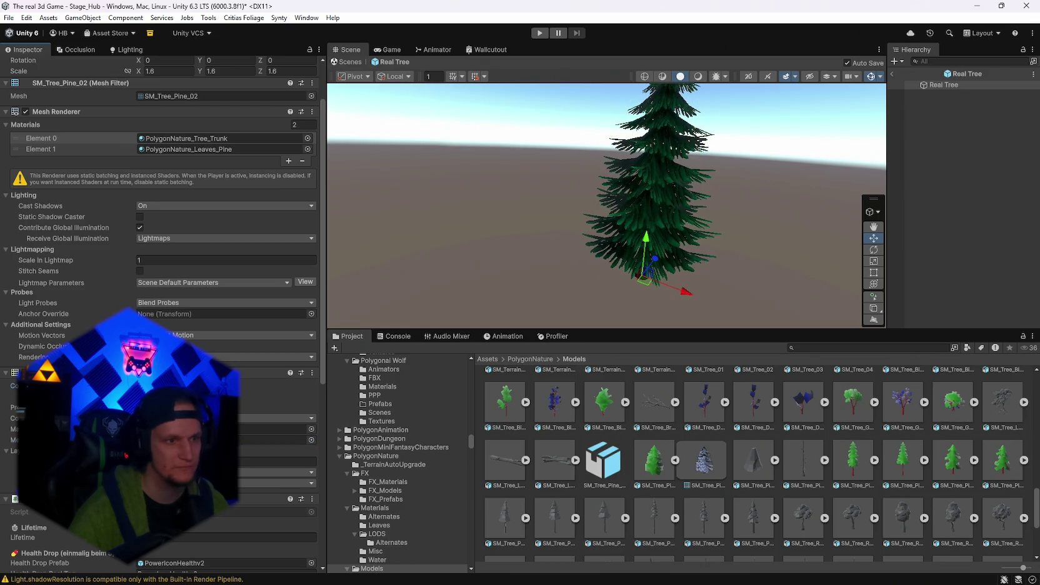
{"action": "left_click", "coordinate": [389, 49]}
{"action": "left_click", "coordinate": [352, 50]}
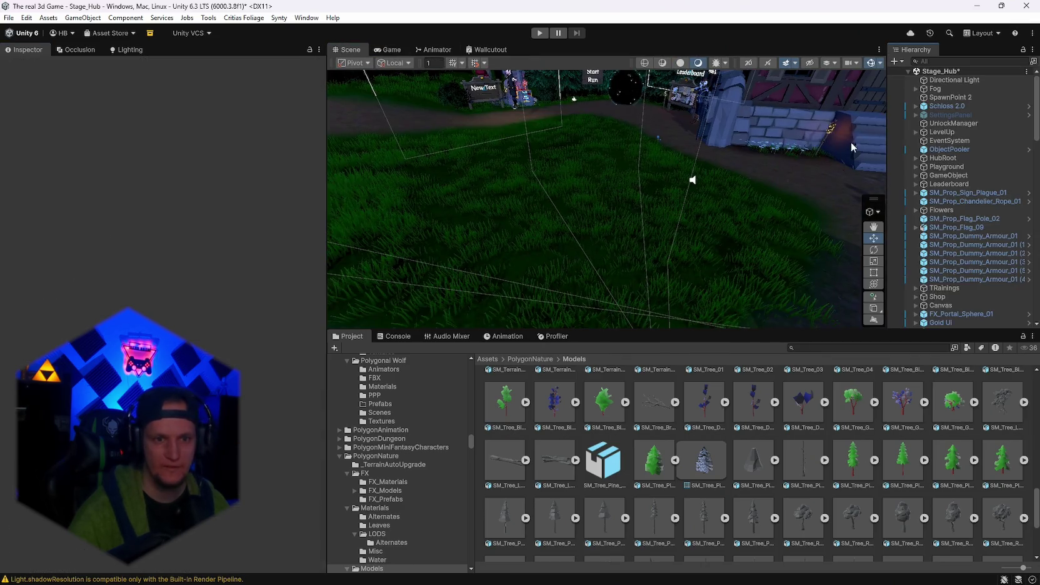
{"action": "left_click", "coordinate": [348, 61]}
{"action": "scroll", "coordinate": [833, 375], "scroll_direction": "up", "scroll_amount": 1}
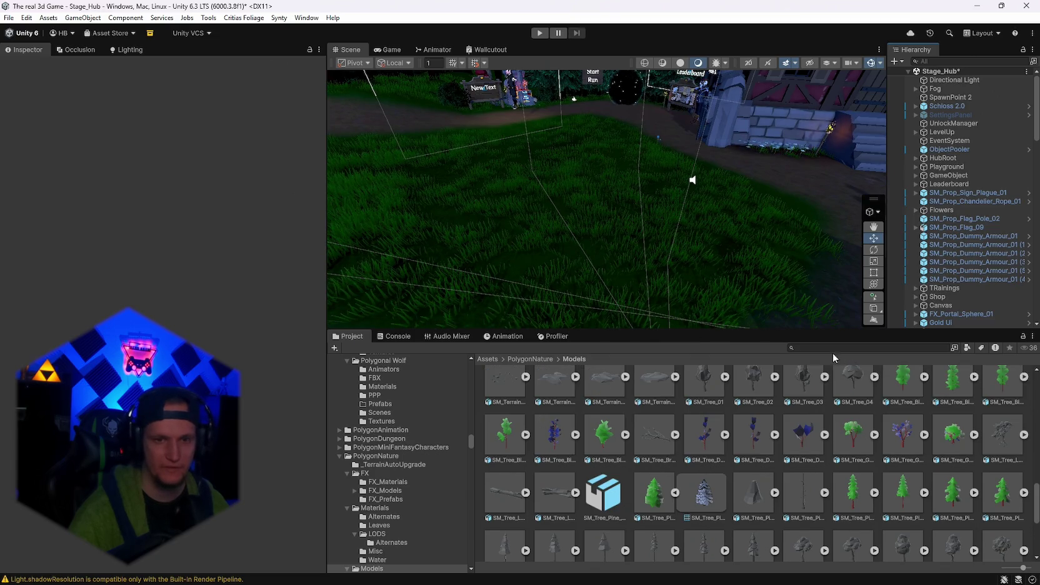
Find the Waldschrat folder by searching 'waldschra', drag Real Tree into the scene, and enter Play mode.
{"action": "left_click", "coordinate": [837, 348]}
{"action": "type", "text": "waldschra"}
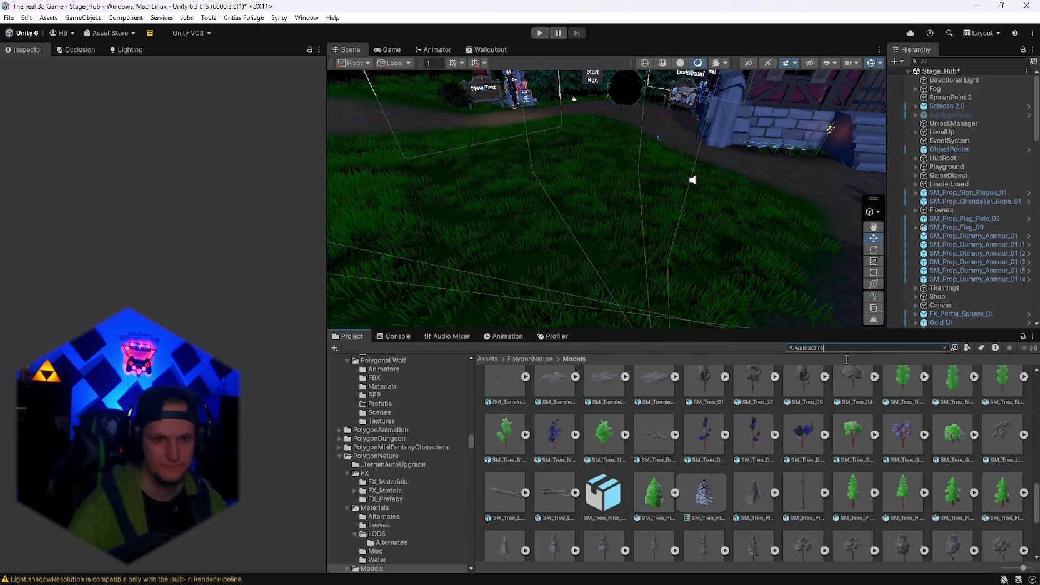
{"action": "double_click", "coordinate": [504, 394]}
{"action": "mouse_move", "coordinate": [505, 450]}
{"action": "left_mouse_down"}
{"action": "mouse_move", "coordinate": [638, 221]}
{"action": "mouse_move", "coordinate": [743, 205]}
{"action": "left_mouse_up"}
{"action": "key", "text": "ctrl+p"}
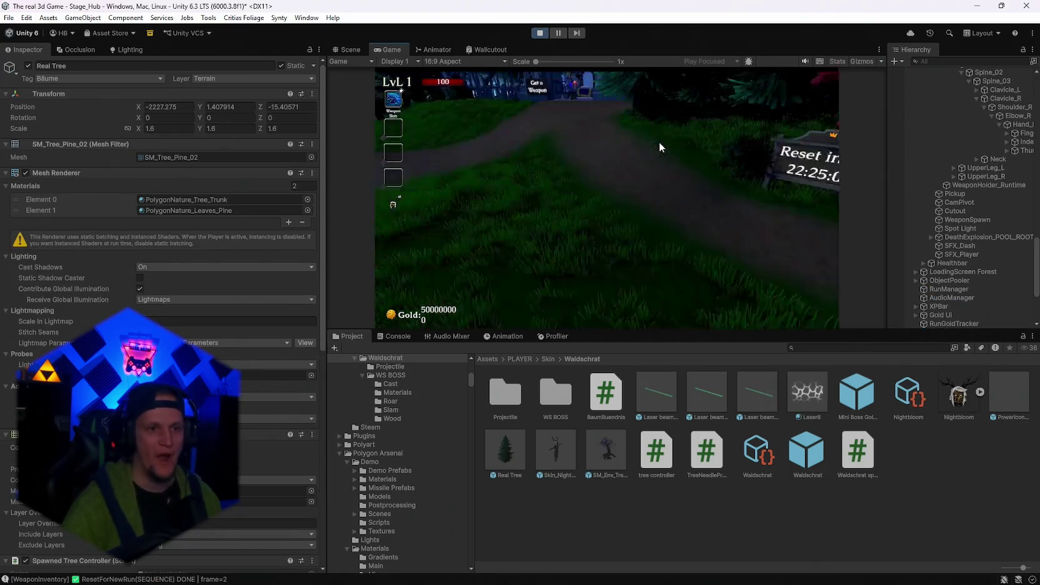
Walk the character to the placed pine tree and strike it for gold, then pause and stop playing.
{"action": "key", "text": "w"}
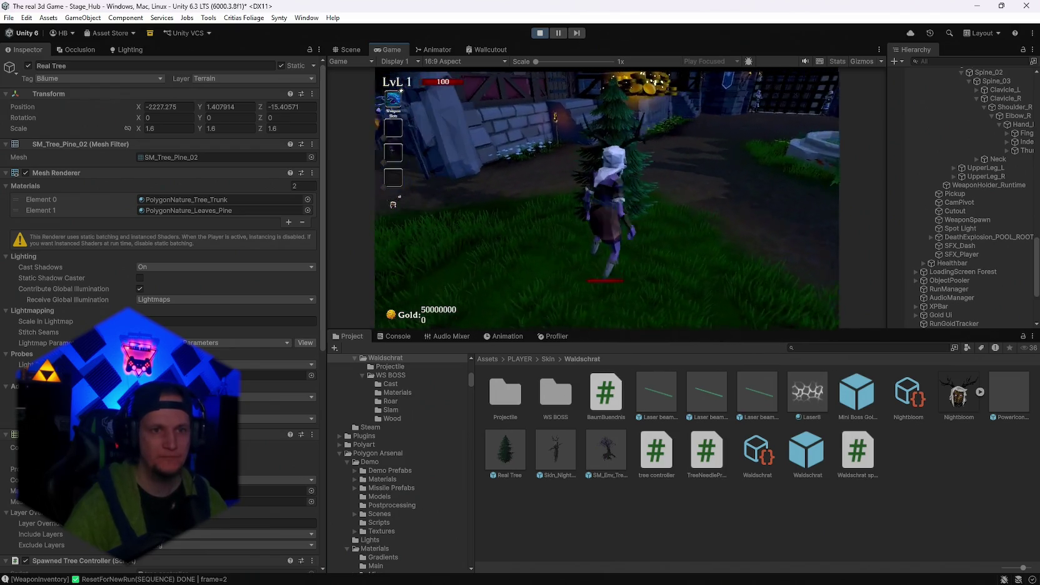
{"action": "key", "text": "w"}
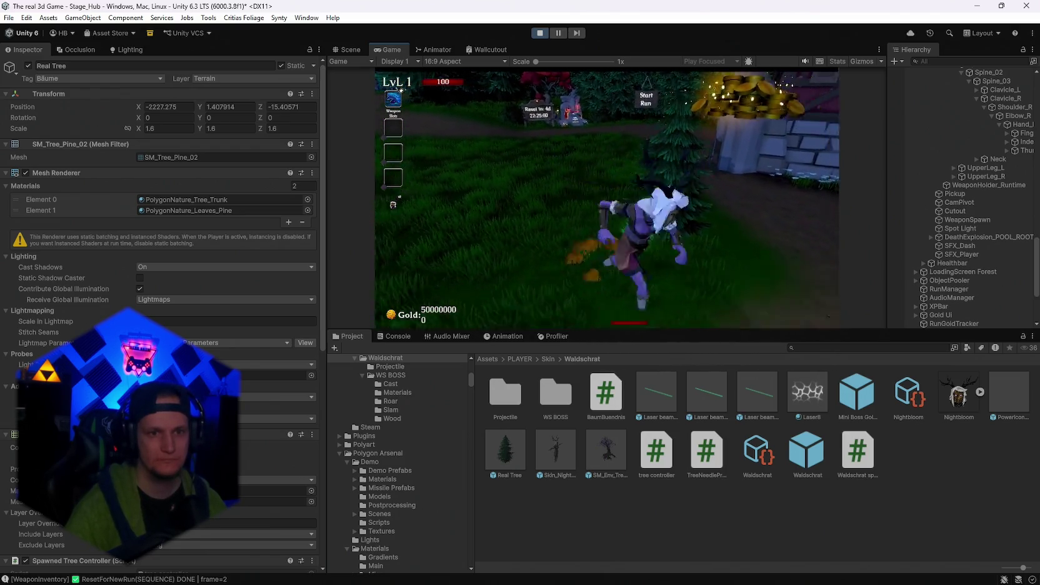
{"action": "key", "text": "w"}
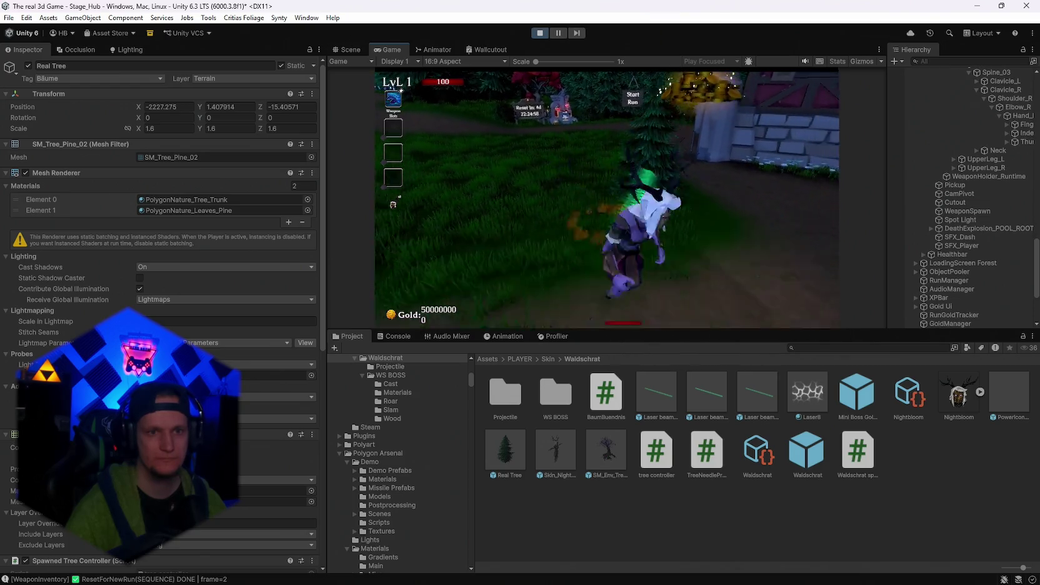
{"action": "key", "text": "w"}
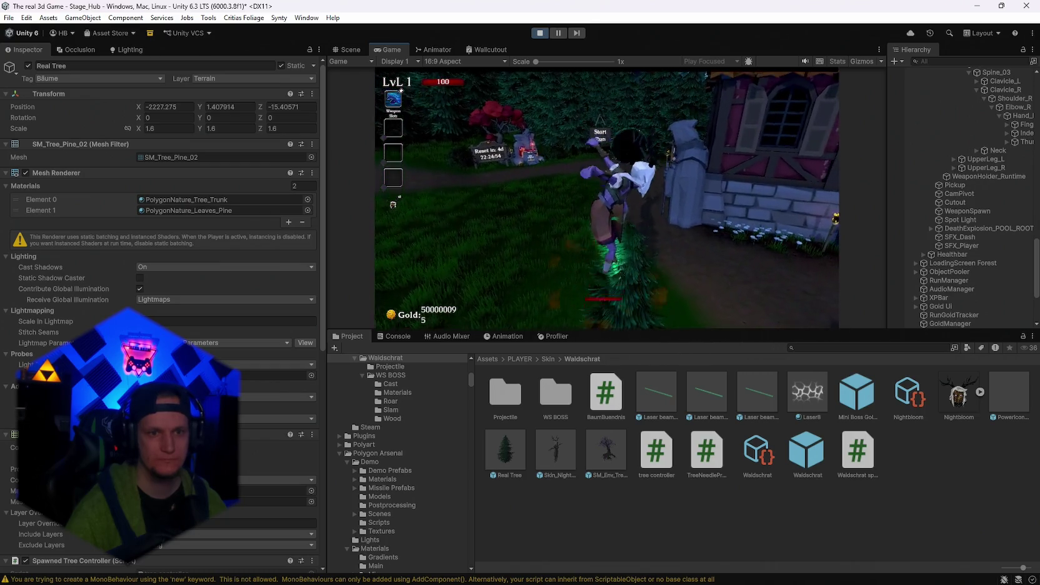
{"action": "key", "text": "Escape"}
{"action": "left_click", "coordinate": [549, 33]}
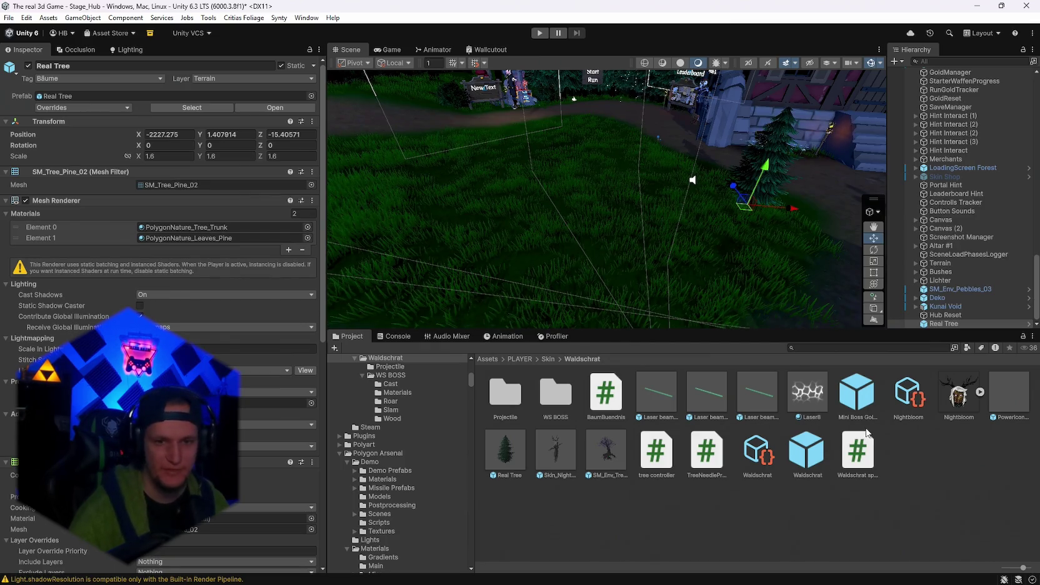
Select the Real Tree prefab and clear its Health Drop Prefab reference.
{"action": "left_click", "coordinate": [520, 457]}
{"action": "scroll", "coordinate": [183, 302], "scroll_direction": "down", "scroll_amount": 10}
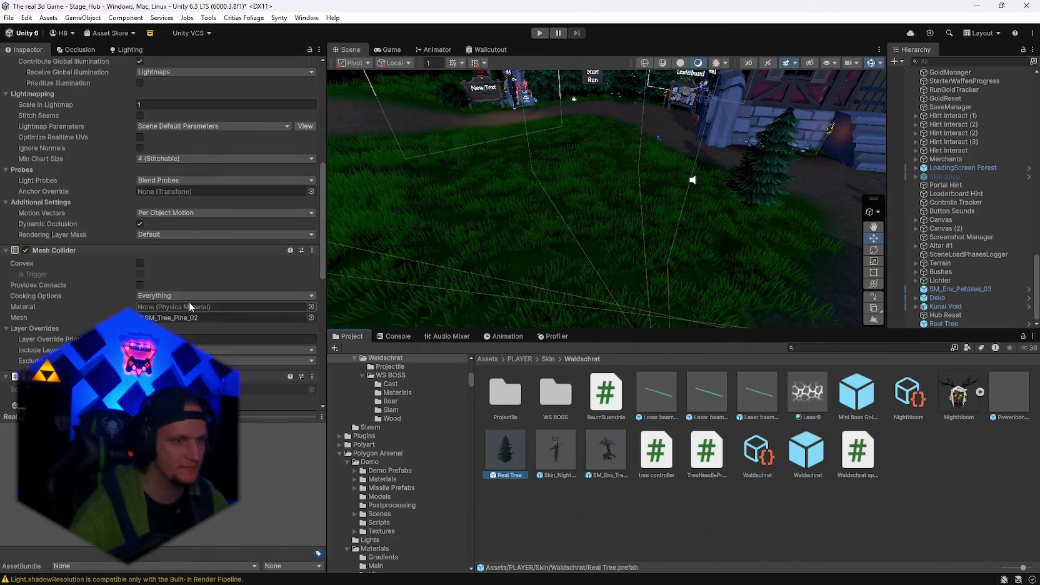
{"action": "scroll", "coordinate": [200, 297], "scroll_direction": "down", "scroll_amount": 5}
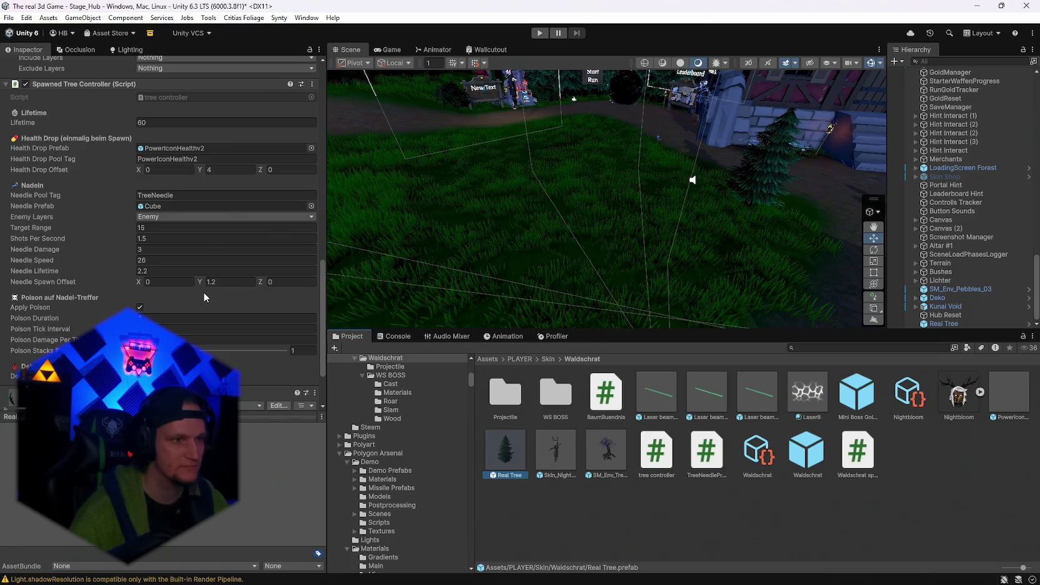
{"action": "scroll", "coordinate": [204, 292], "scroll_direction": "up", "scroll_amount": 3}
{"action": "scroll", "coordinate": [222, 305], "scroll_direction": "up", "scroll_amount": 3}
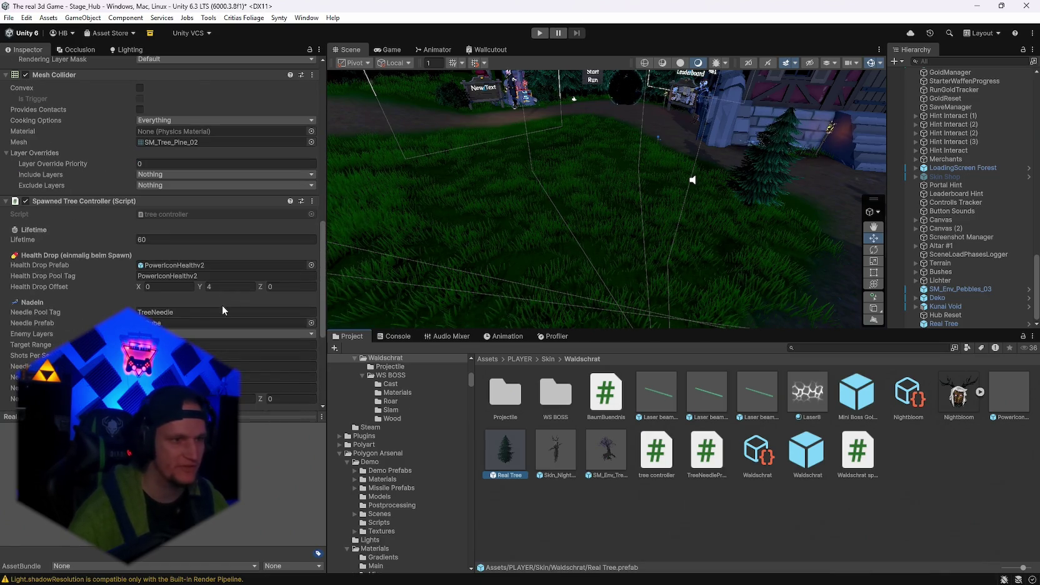
{"action": "scroll", "coordinate": [206, 322], "scroll_direction": "up", "scroll_amount": 4}
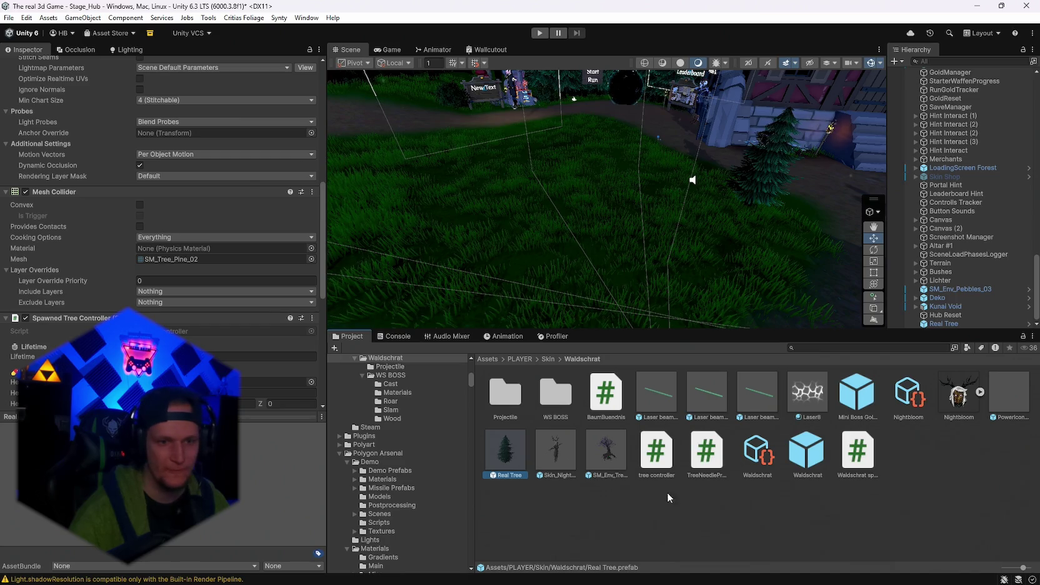
{"action": "scroll", "coordinate": [215, 338], "scroll_direction": "down", "scroll_amount": 6}
{"action": "left_click", "coordinate": [200, 206]}
{"action": "key", "text": "Delete"}
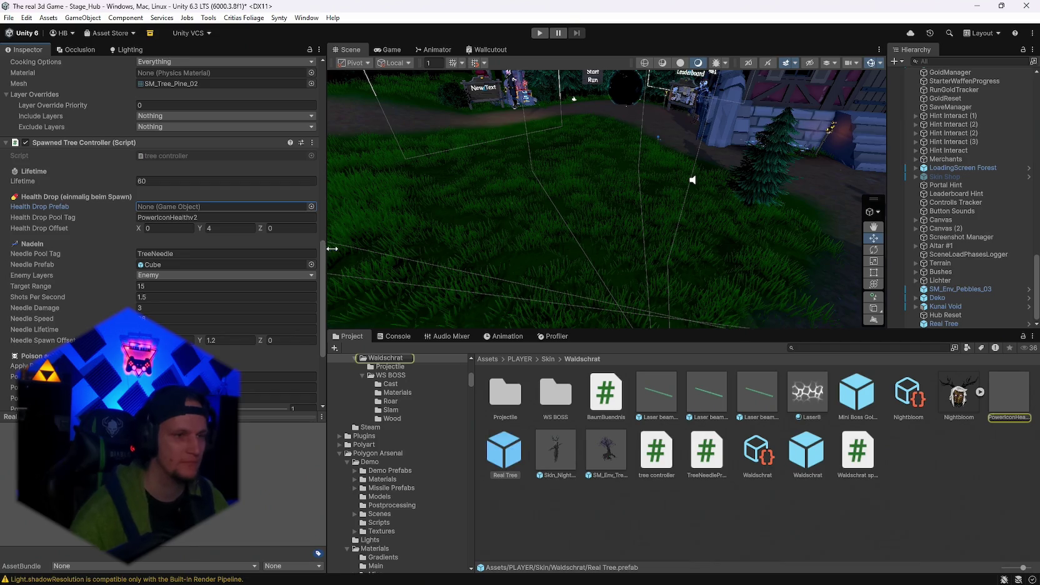
Erase the Health Drop Pool Tag text so the field is left empty.
{"action": "left_click", "coordinate": [212, 220]}
{"action": "key", "text": "BackSpace"}
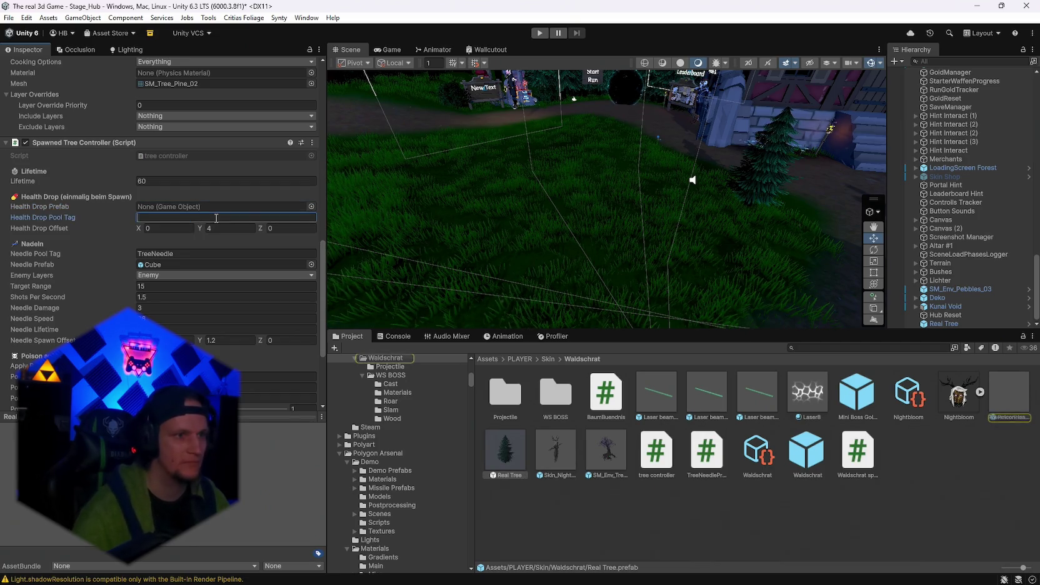
{"action": "scroll", "coordinate": [118, 238], "scroll_direction": "down", "scroll_amount": 2}
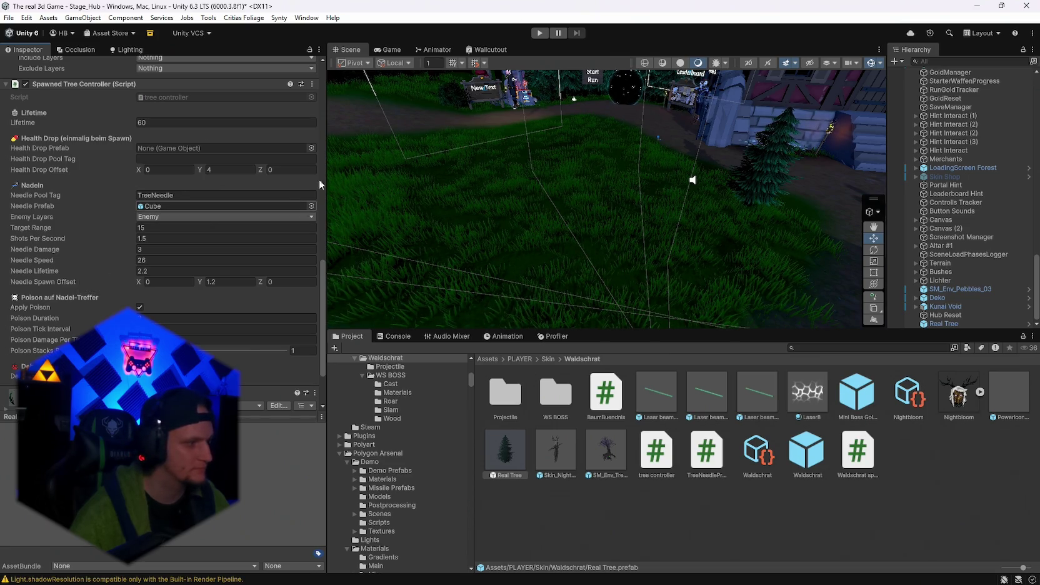
{"action": "left_click", "coordinate": [9, 17]}
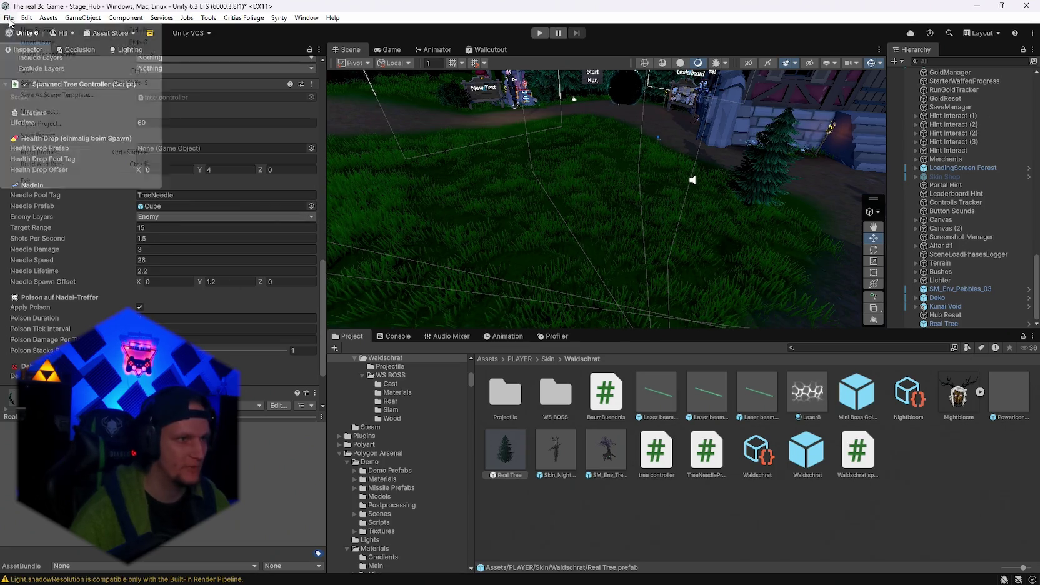
Save the edited scene and the whole project.
{"action": "left_click", "coordinate": [35, 72]}
{"action": "left_click", "coordinate": [9, 17]}
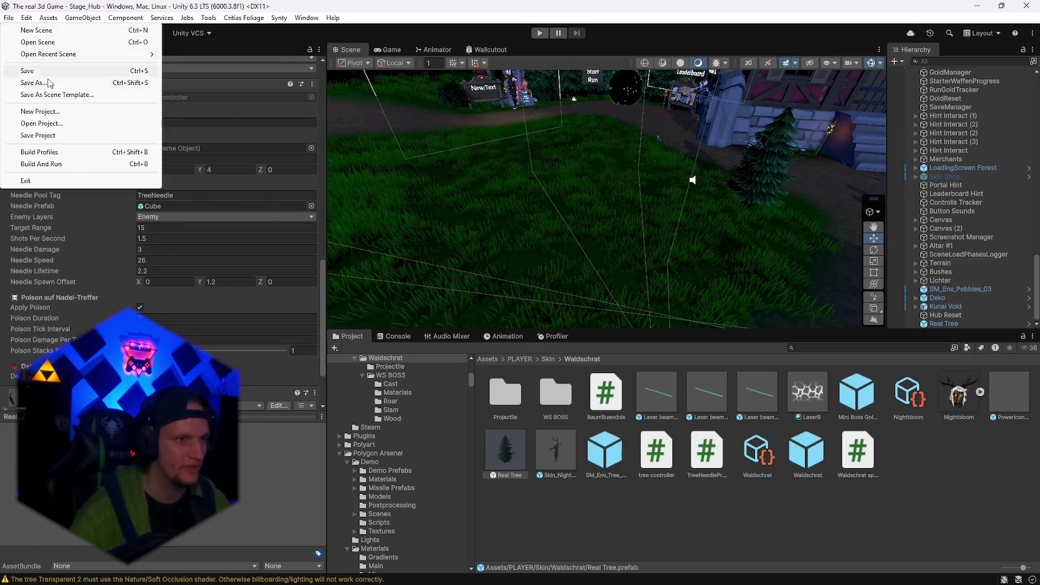
{"action": "left_click", "coordinate": [30, 134]}
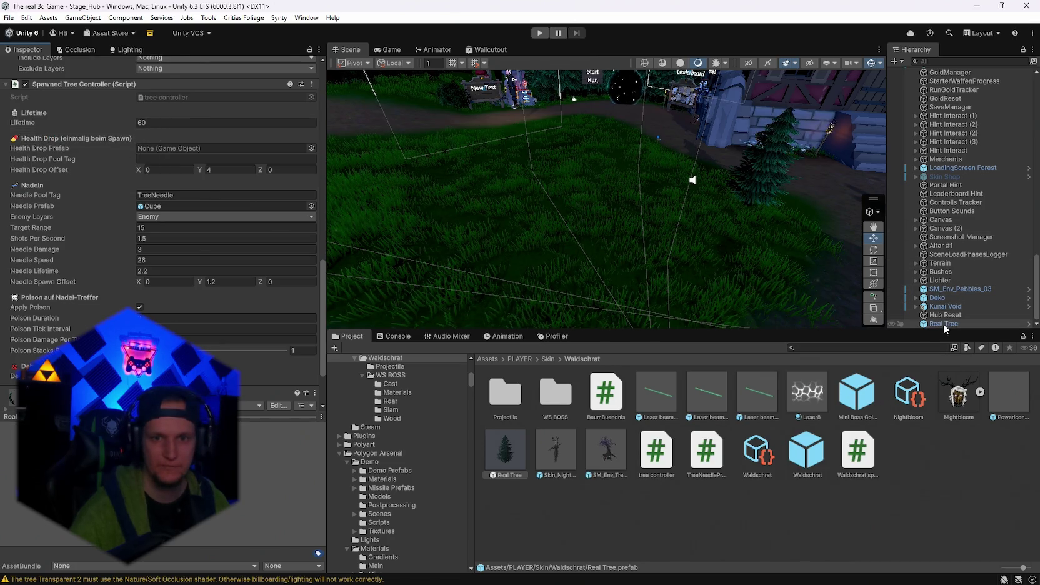
Delete the Real Tree instance from the hub scene and start Play mode.
{"action": "left_click", "coordinate": [943, 323]}
{"action": "key", "text": "Delete"}
{"action": "key", "text": "ctrl+p"}
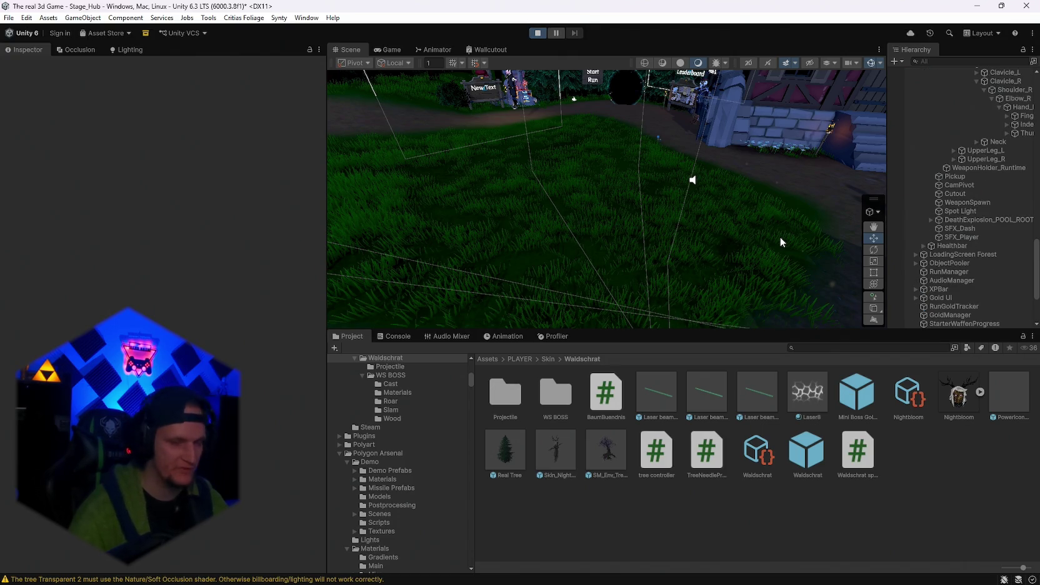
Visit the Skin Shop with Nightbloom equipped, take the Grenade Launcher card, and enter the Cursed Forest portal.
{"action": "key", "text": "w"}
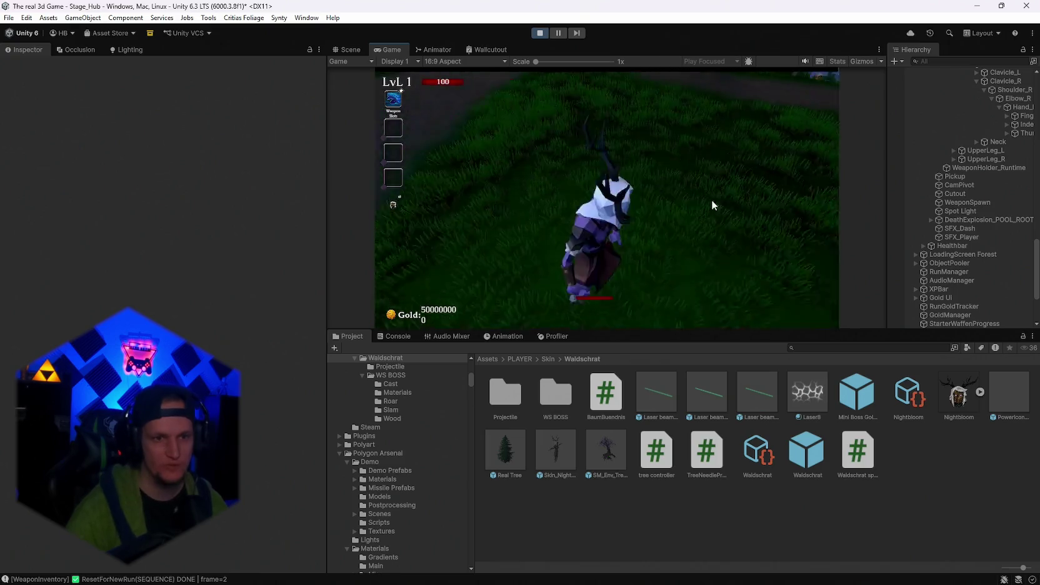
{"action": "key", "text": "w"}
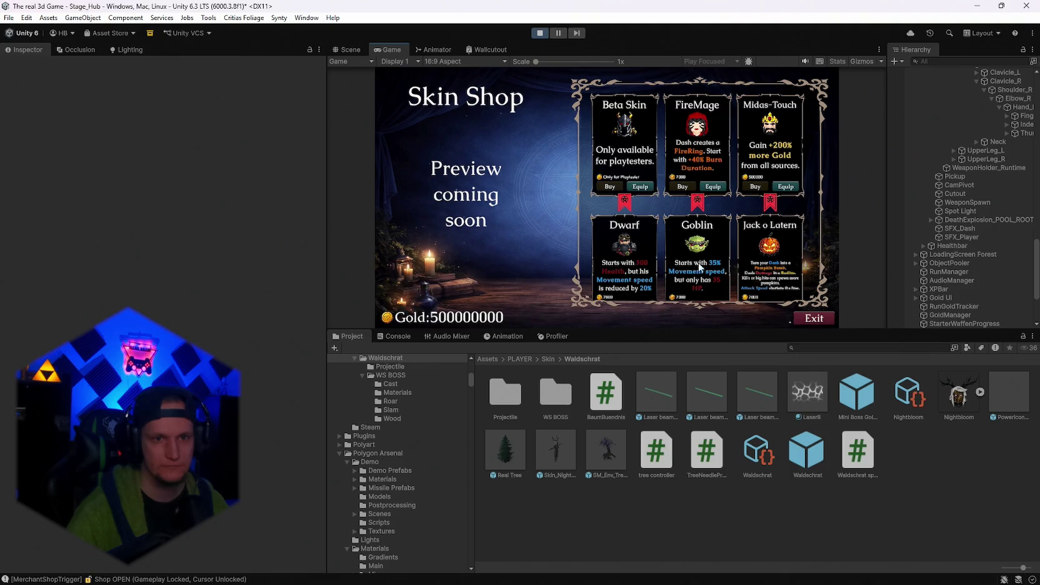
{"action": "scroll", "coordinate": [682, 246], "scroll_direction": "down", "scroll_amount": 5}
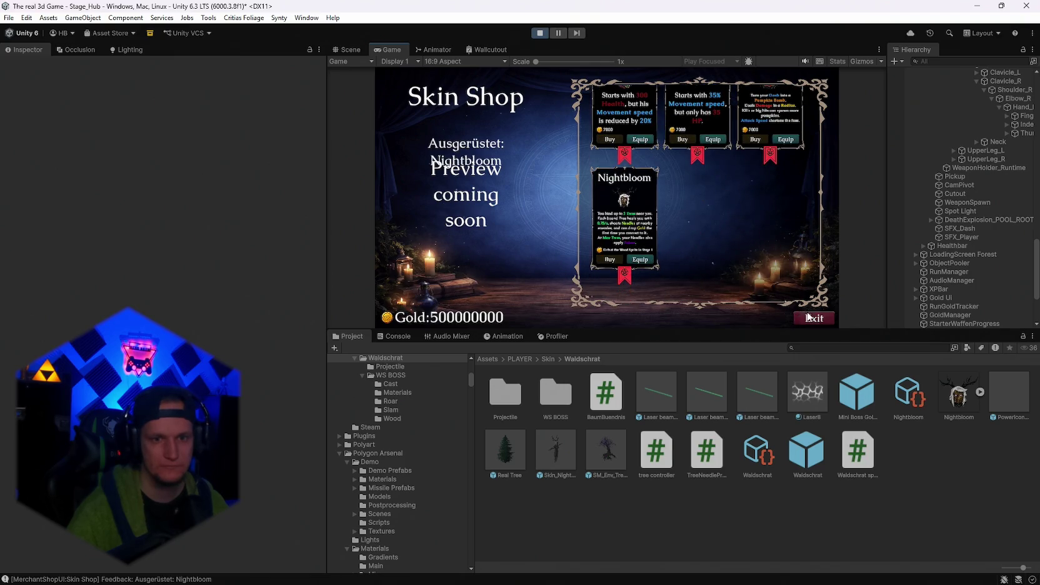
{"action": "left_click", "coordinate": [813, 318]}
{"action": "key", "text": "w"}
{"action": "key", "text": "w"}
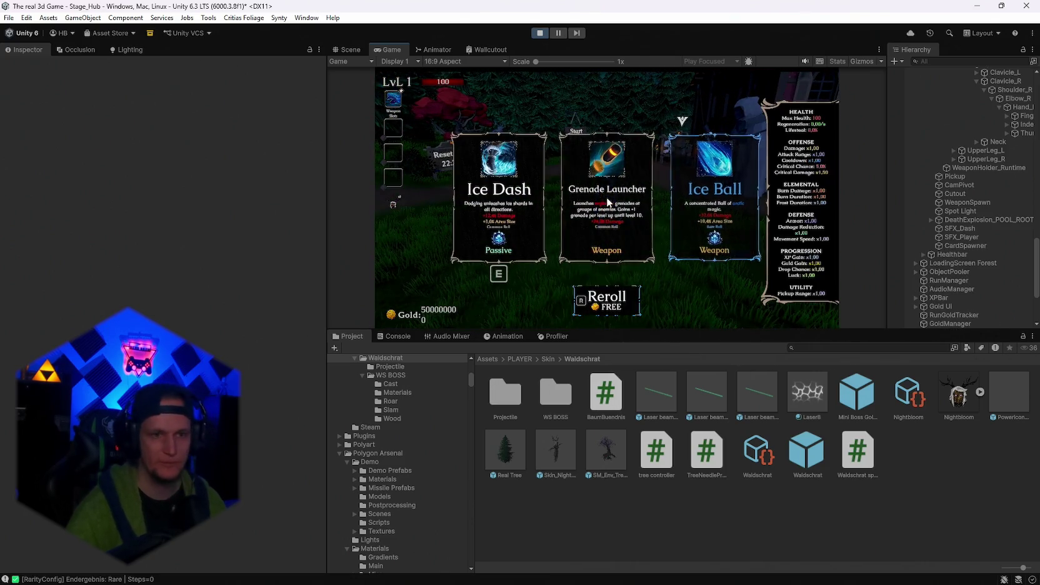
{"action": "left_click", "coordinate": [640, 234]}
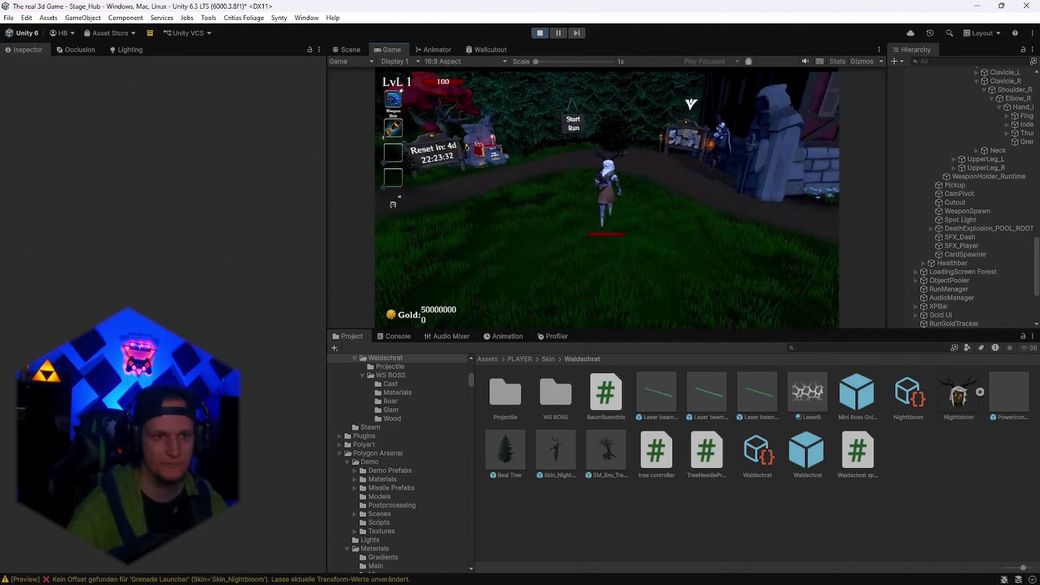
{"action": "key", "text": "w"}
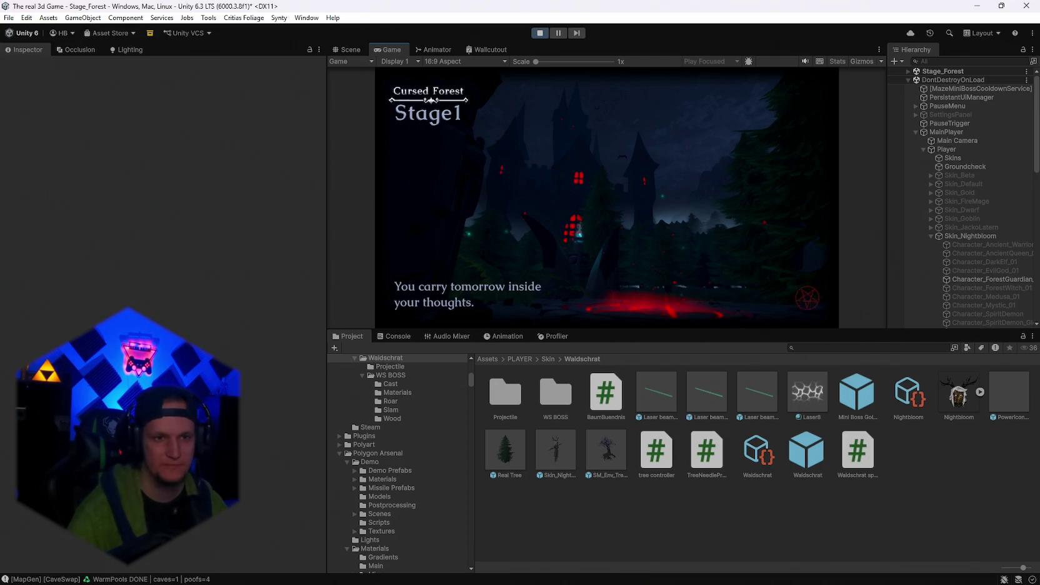
Maximize the Game view and resume the paused Cursed Forest stage.
{"action": "key", "text": "Escape"}
{"action": "double_click", "coordinate": [392, 50]}
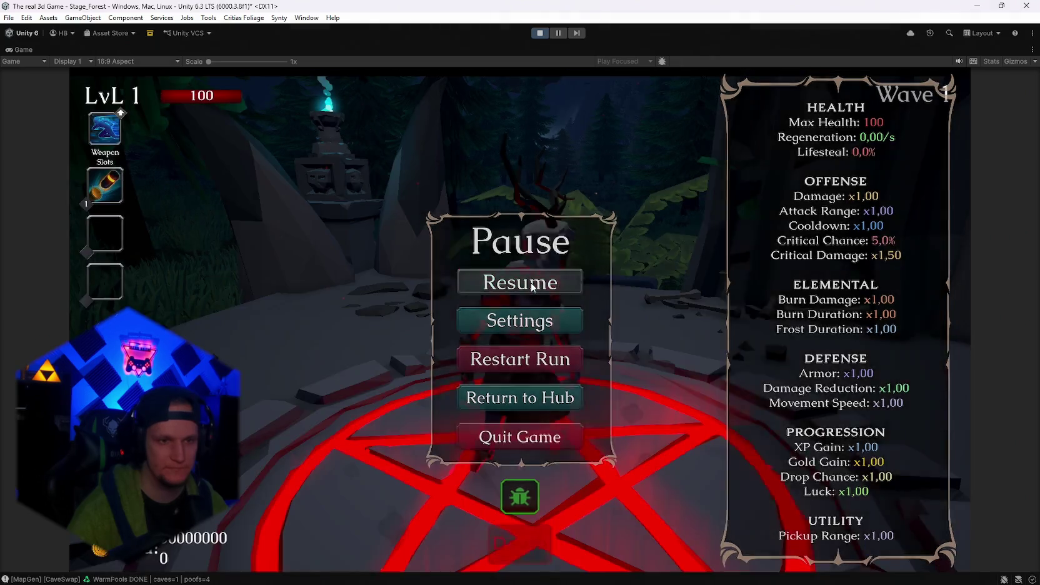
{"action": "left_click", "coordinate": [532, 287]}
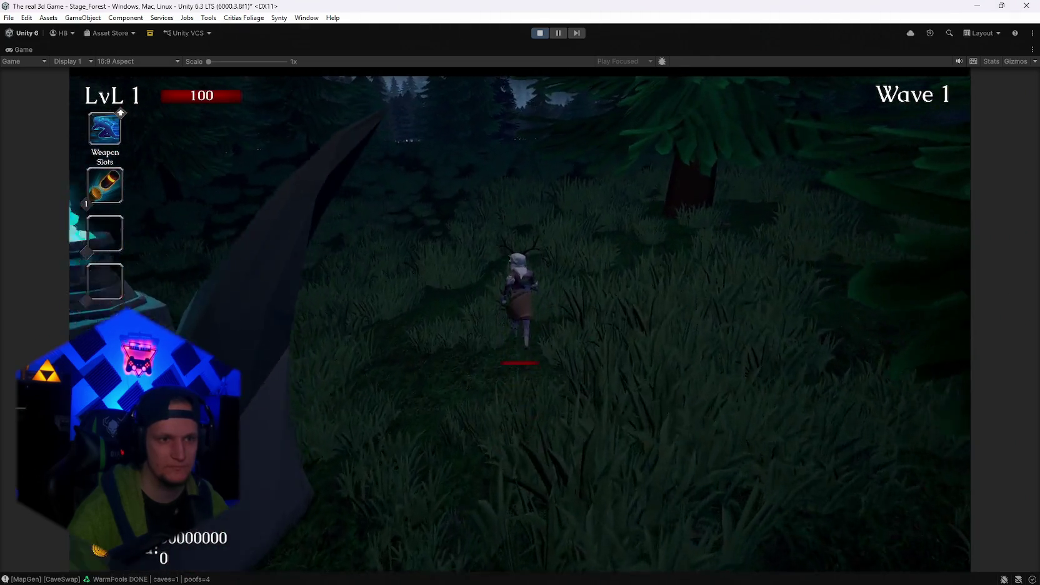
Run through the forest fighting Wave 1 enemies until the level 2 upgrade choice appears.
{"action": "key", "text": "w"}
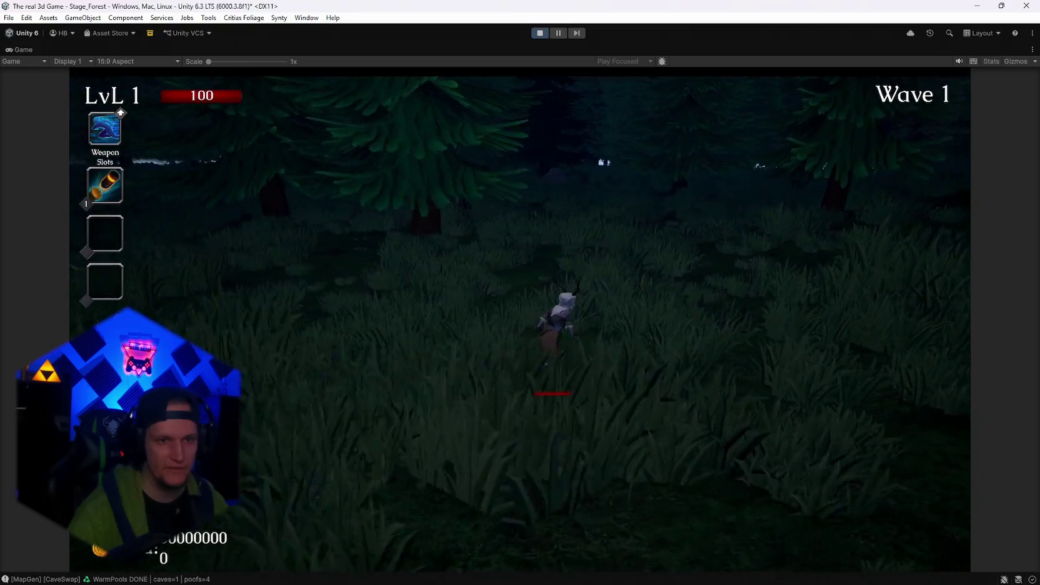
{"action": "key", "text": "w"}
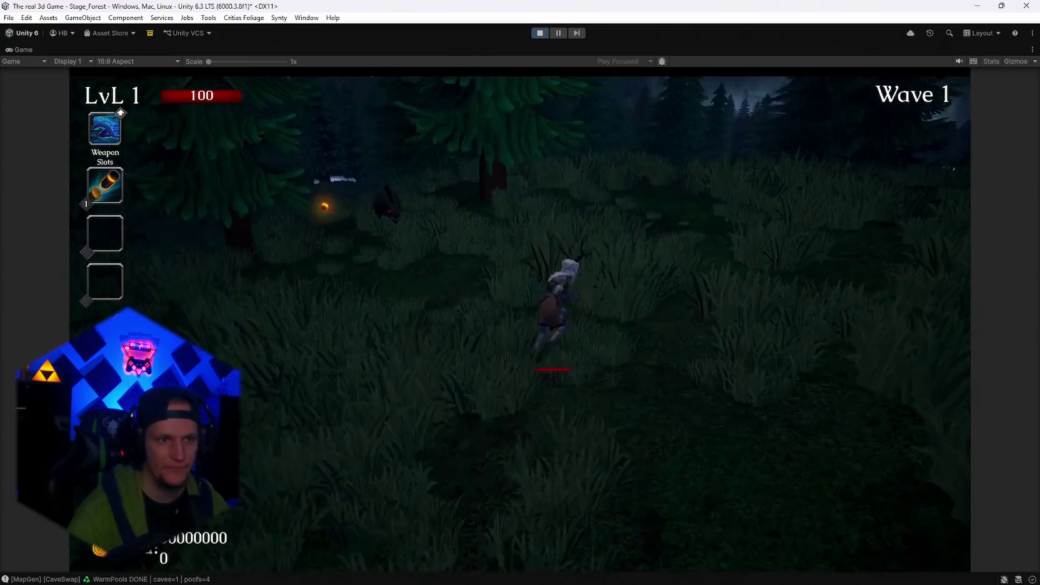
{"action": "key", "text": "w"}
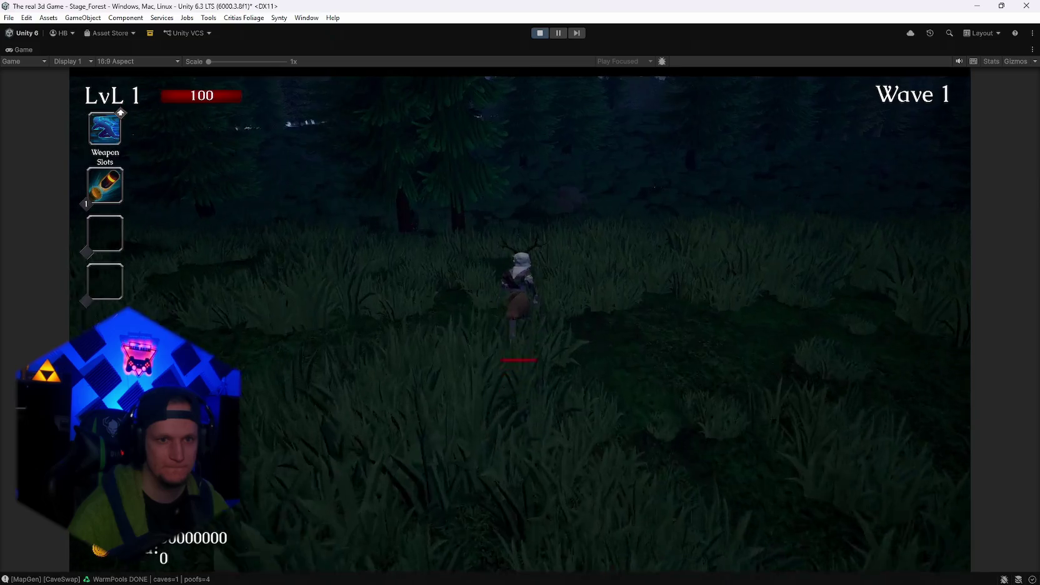
{"action": "key", "text": "w"}
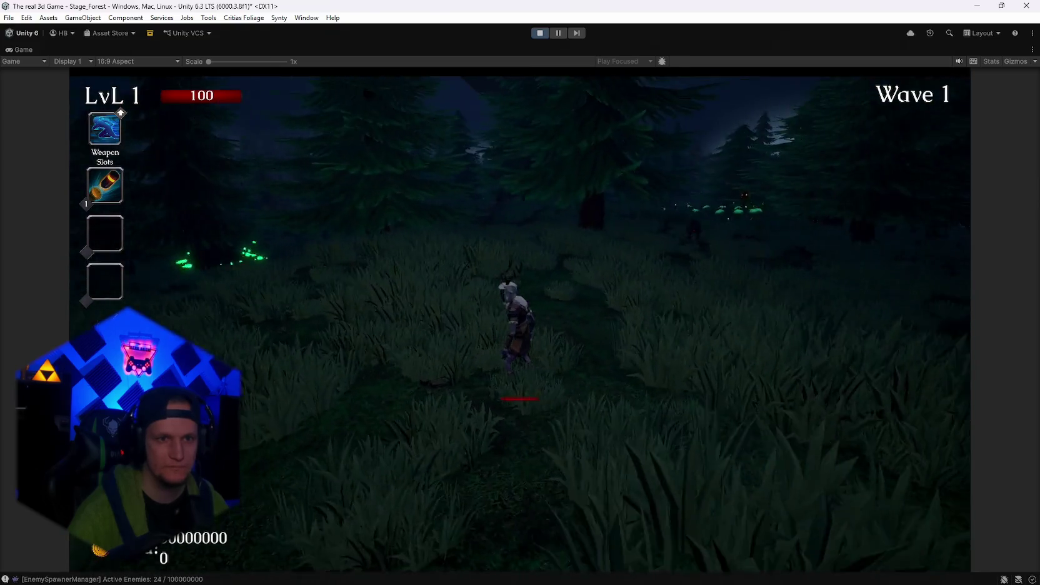
{"action": "key", "text": "w"}
{"action": "key", "text": "w"}
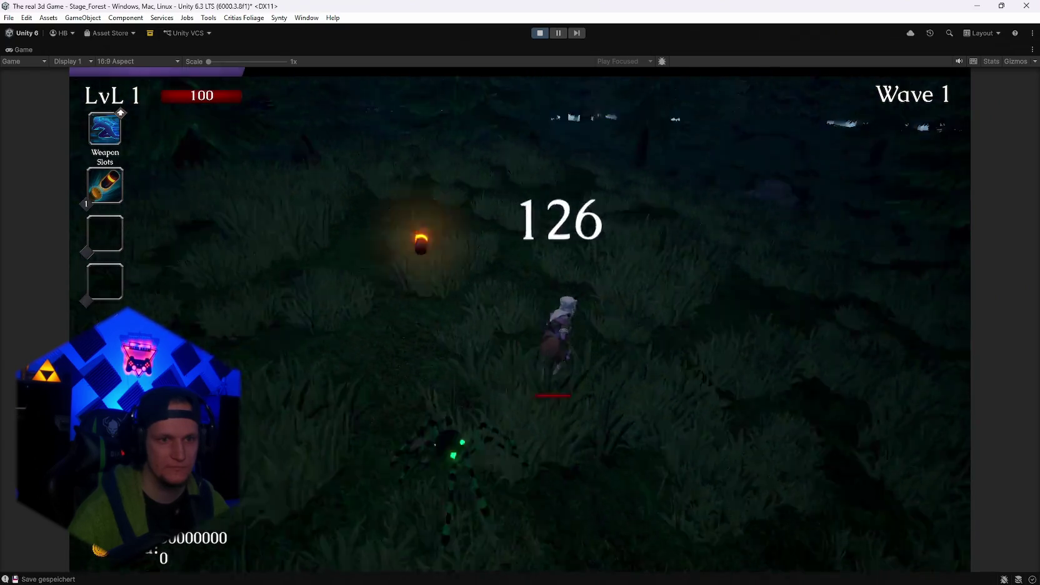
{"action": "key", "text": "w"}
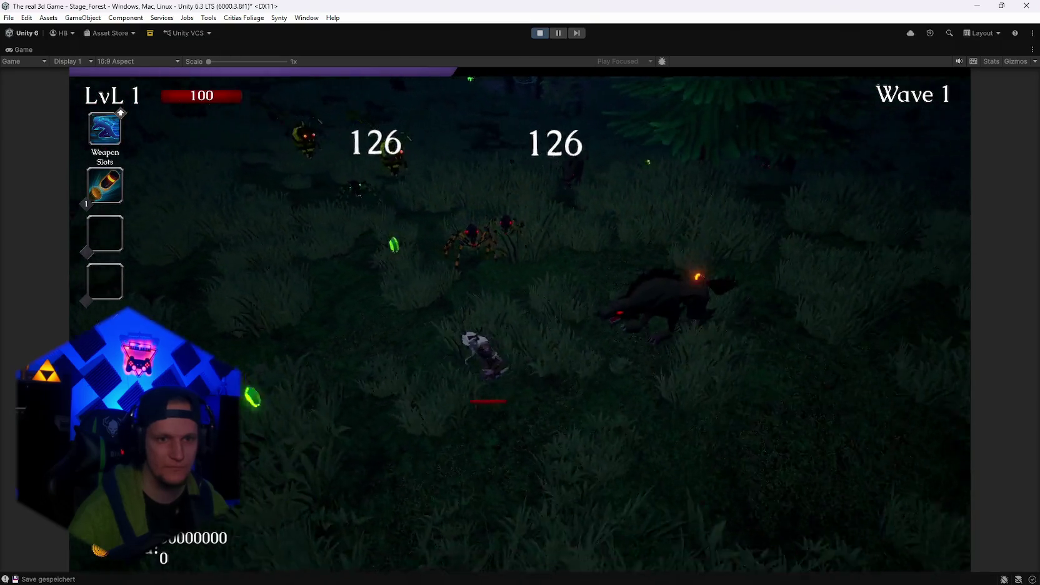
{"action": "key", "text": "w"}
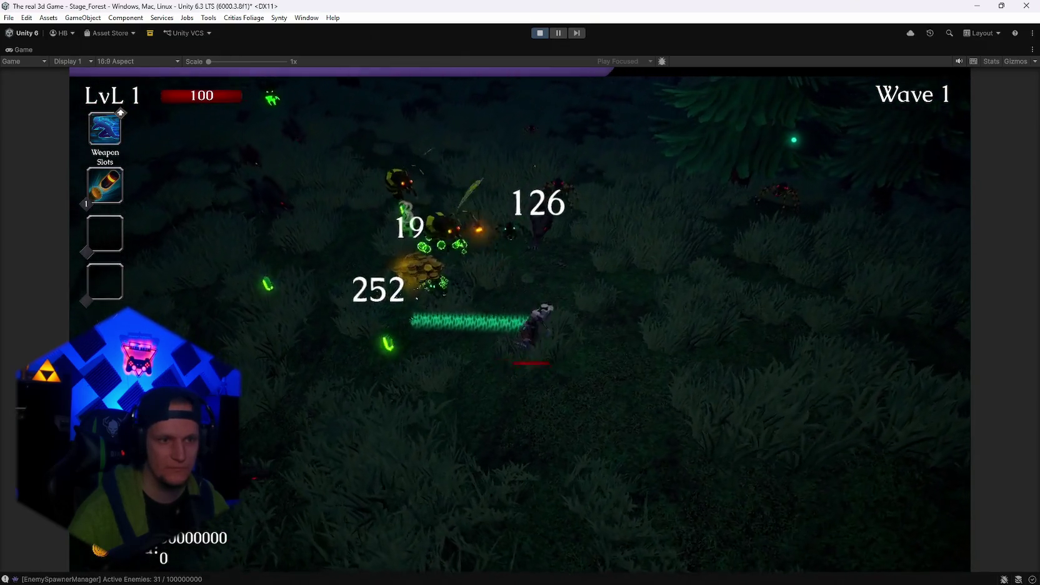
{"action": "key", "text": "w"}
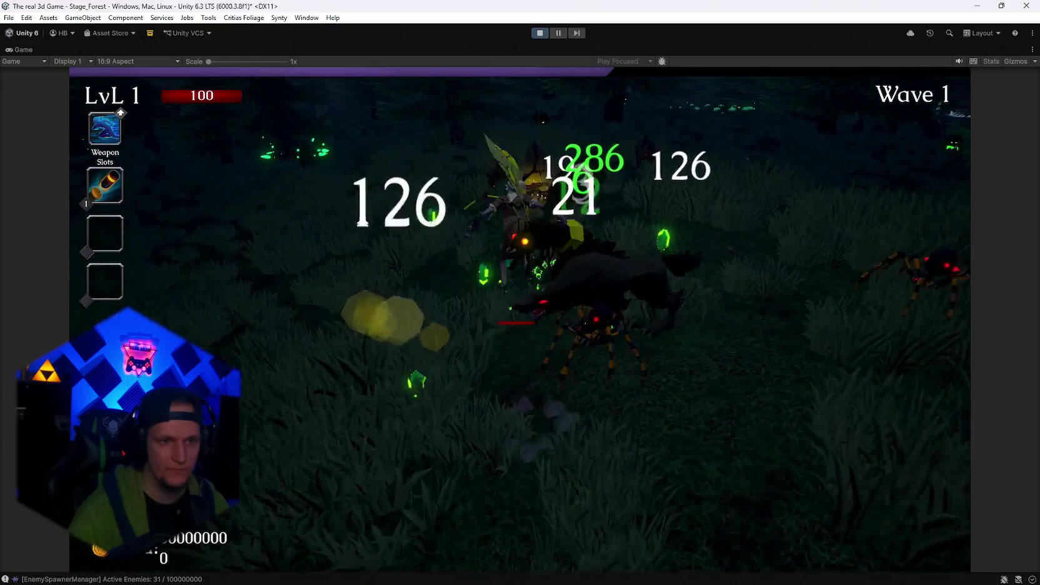
{"action": "key", "text": "w"}
{"action": "key", "text": "w"}
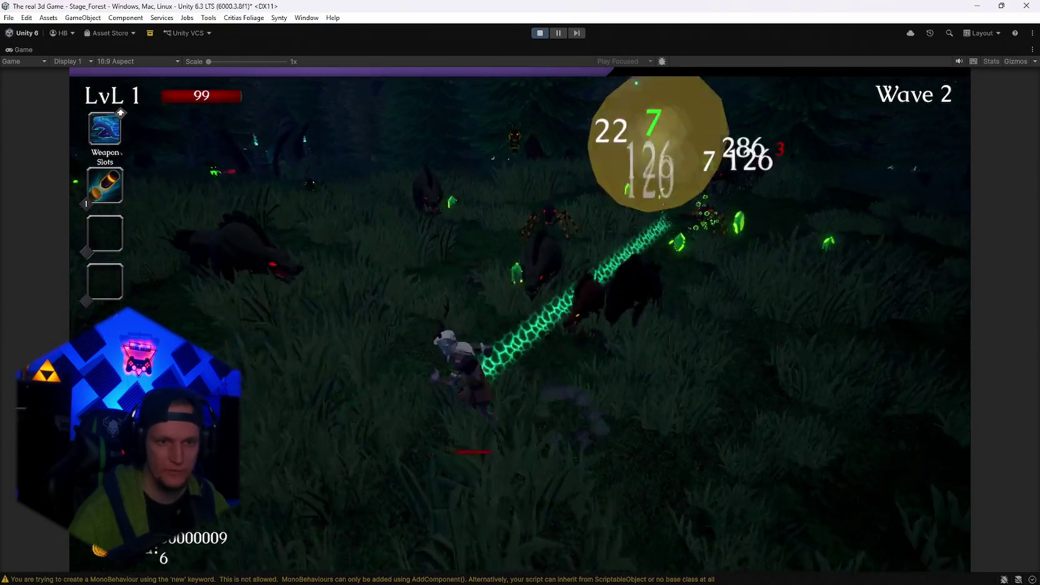
{"action": "key", "text": "w"}
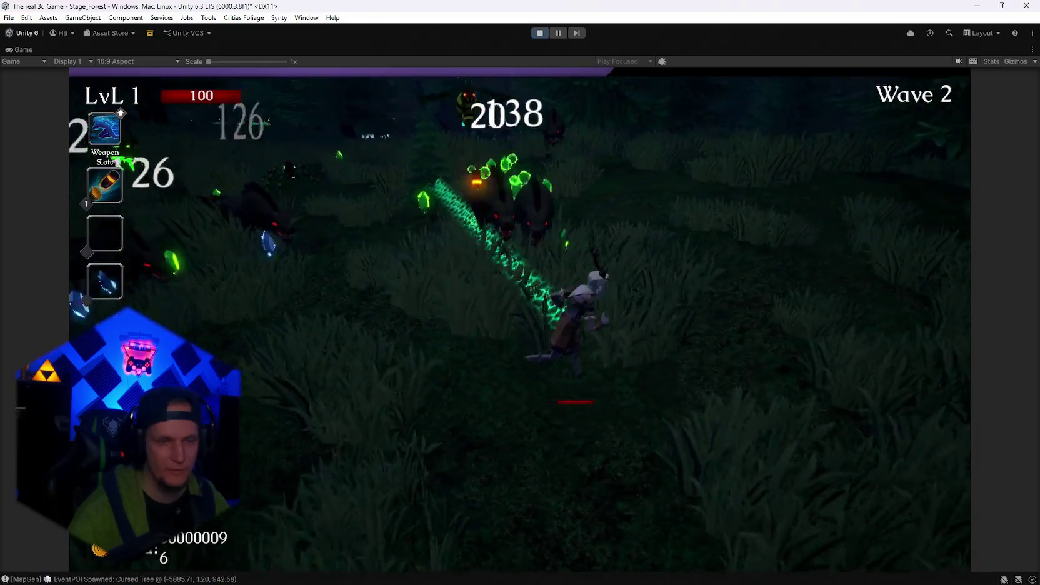
{"action": "key", "text": "w"}
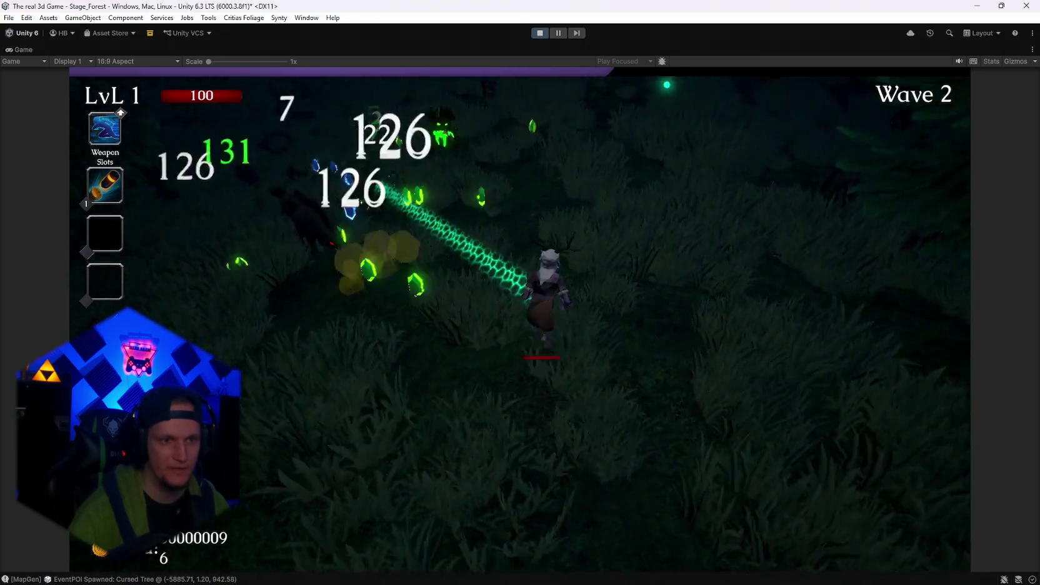
{"action": "key", "text": "d"}
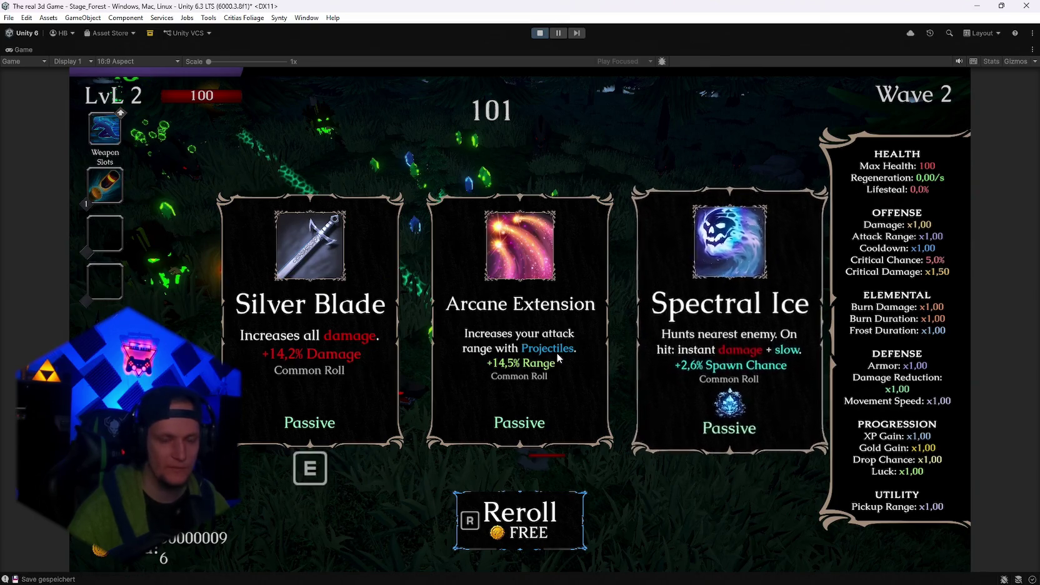
Reroll twice and take Frost Strike, then pick Spectral Ice, a level 4 upgrade, and Ice Blade.
{"action": "key", "text": "r"}
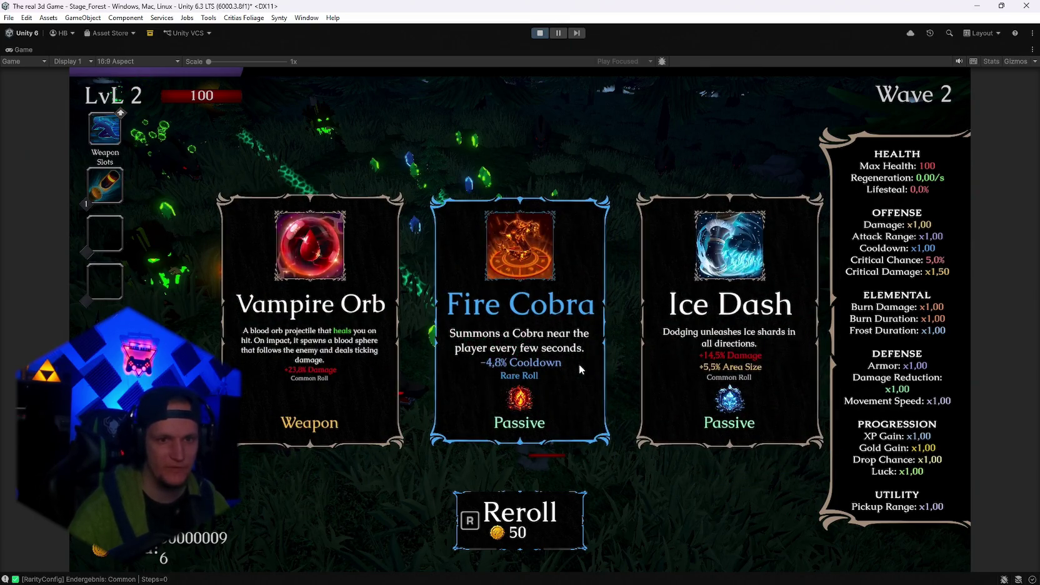
{"action": "key", "text": "r"}
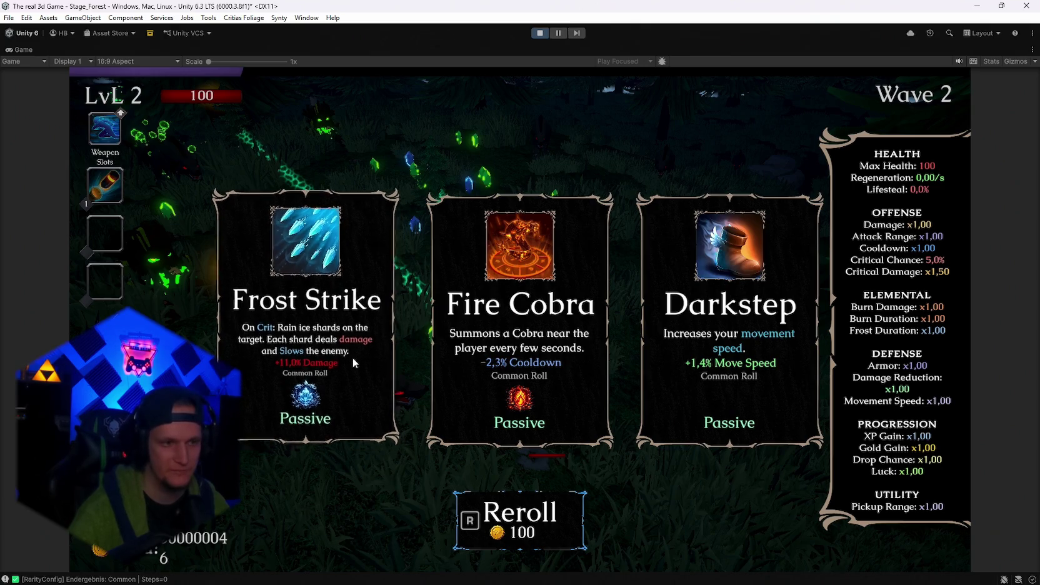
{"action": "left_click", "coordinate": [342, 353]}
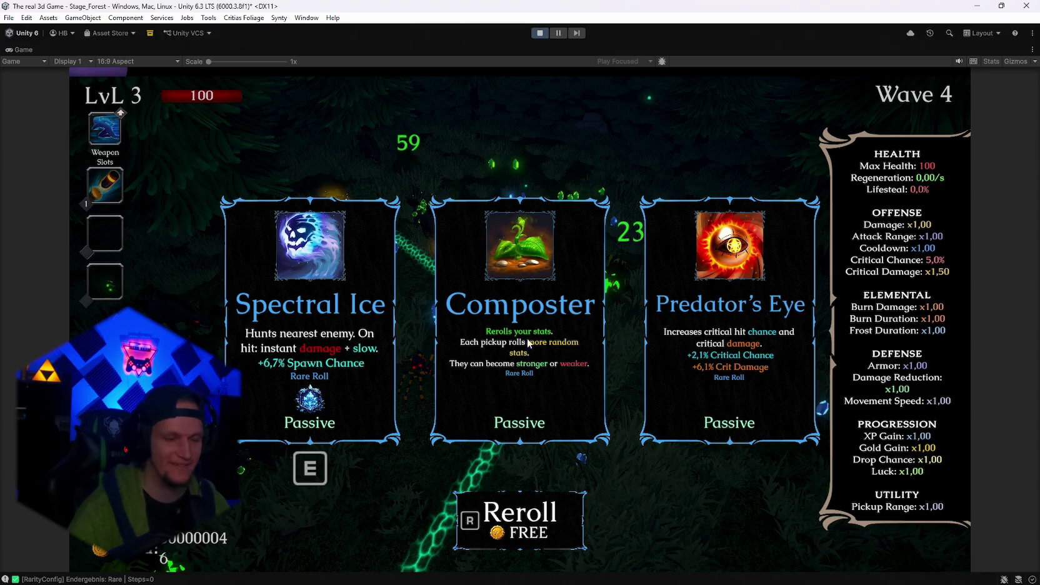
{"action": "left_click", "coordinate": [345, 353]}
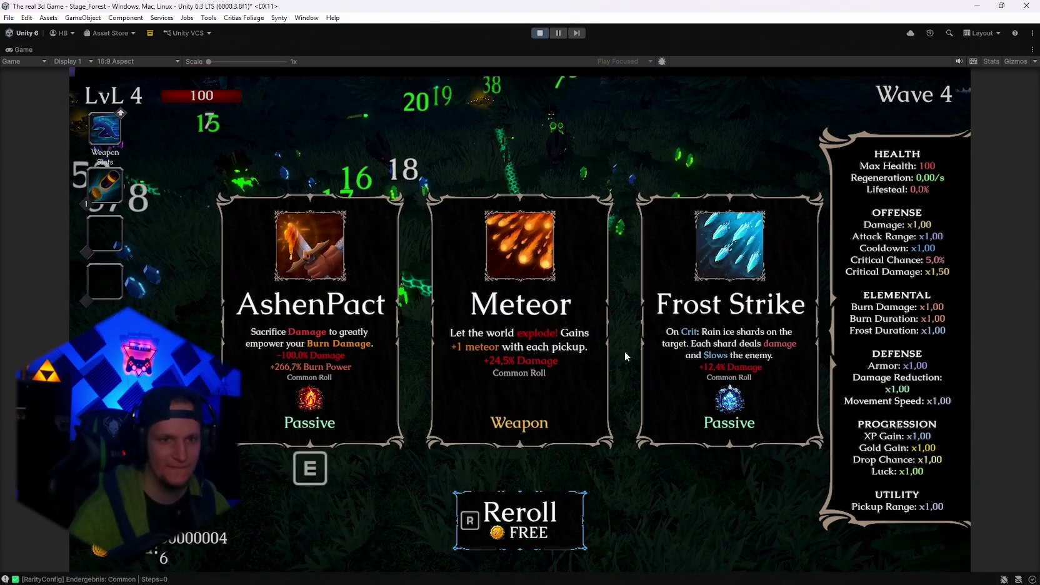
{"action": "left_click", "coordinate": [712, 349]}
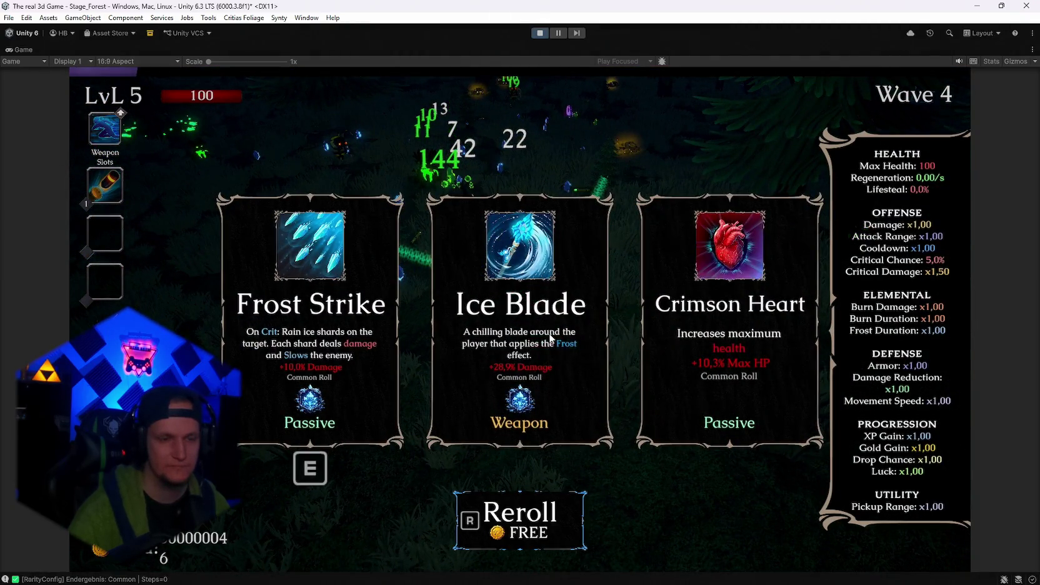
{"action": "left_click", "coordinate": [507, 335]}
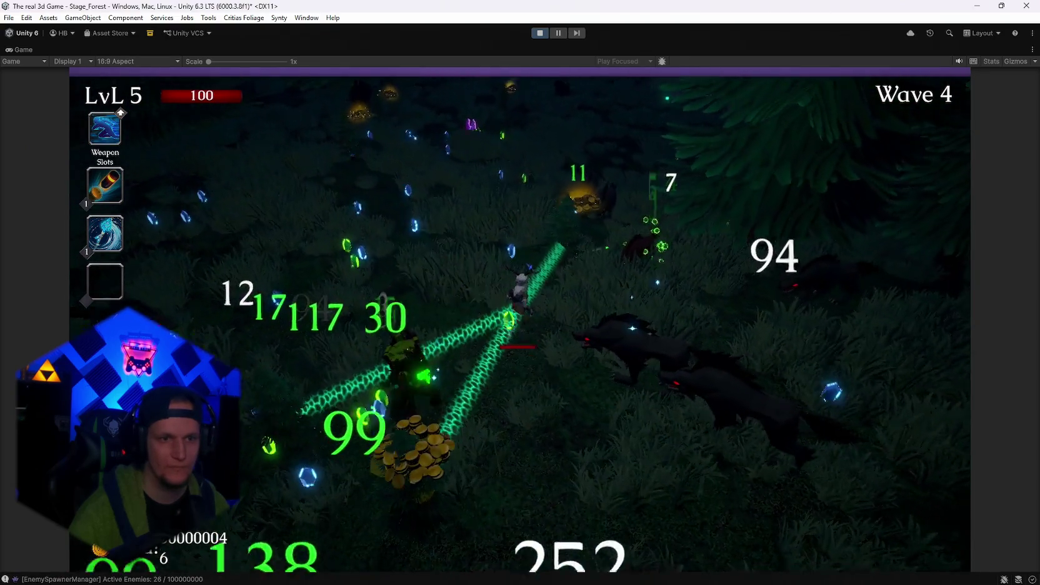
Pick upgrades at each level-up, including Ice Dash, Silver Blade, Vampire Orb and Blaze Dash.
{"action": "left_click", "coordinate": [712, 335]}
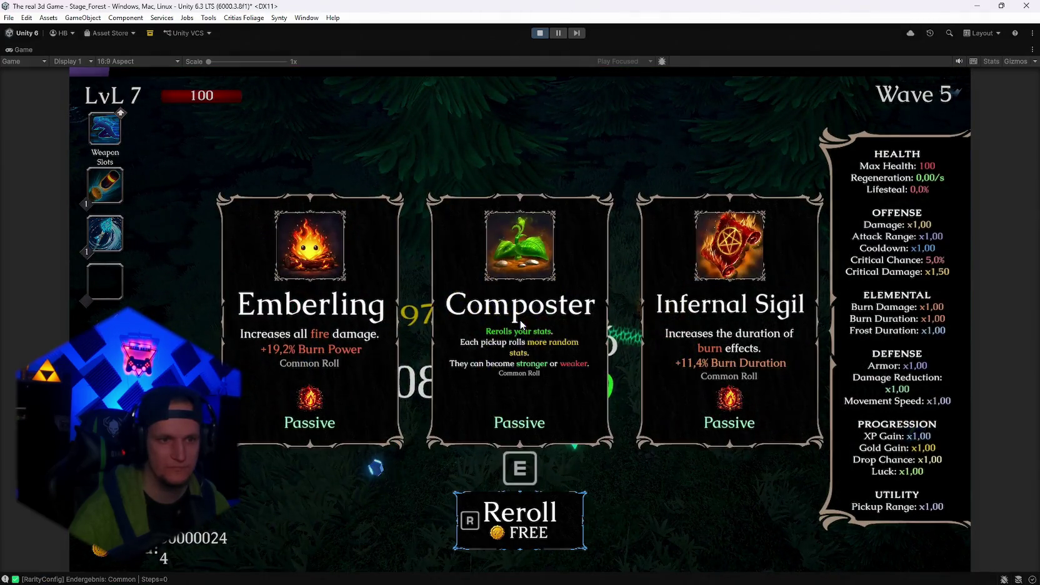
{"action": "left_click", "coordinate": [296, 311]}
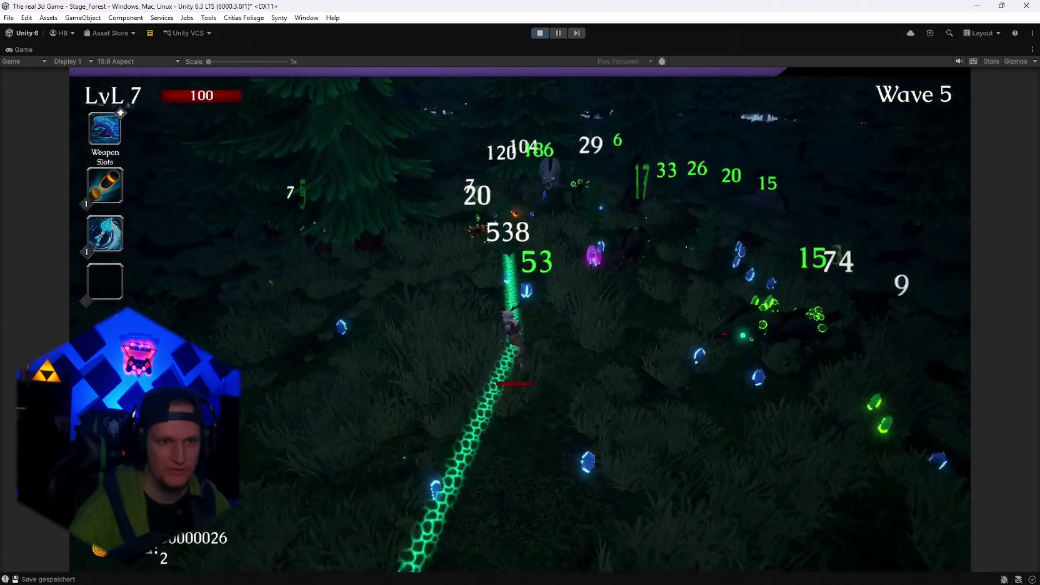
{"action": "left_click", "coordinate": [304, 333]}
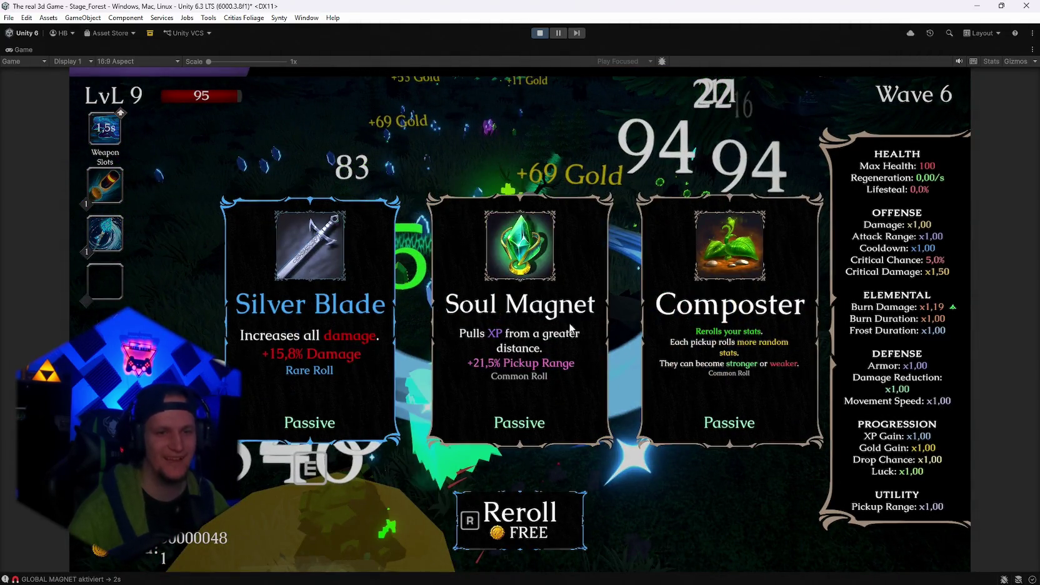
{"action": "left_click", "coordinate": [344, 344]}
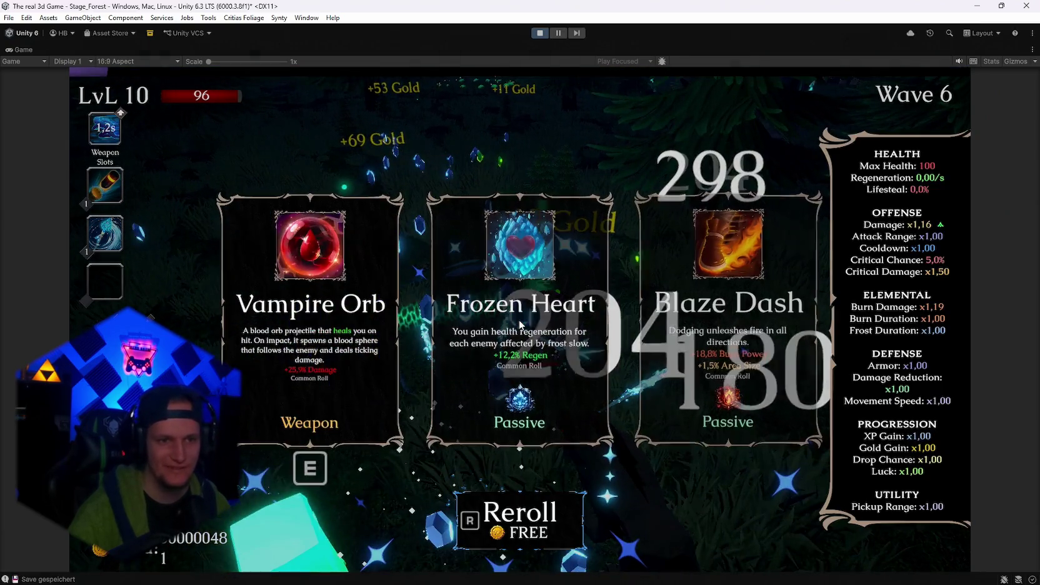
{"action": "left_click", "coordinate": [343, 344]}
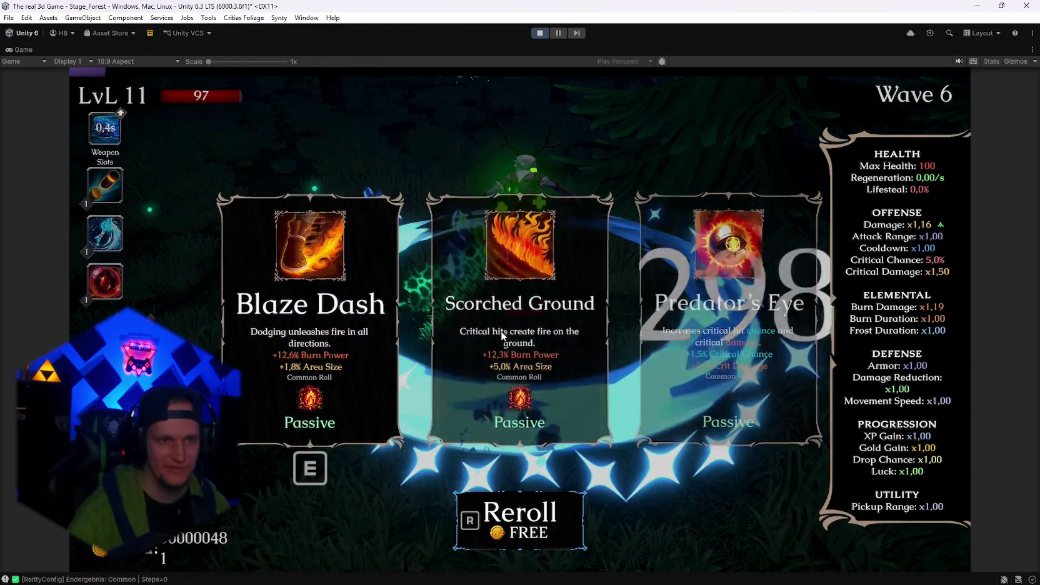
{"action": "left_click", "coordinate": [301, 317]}
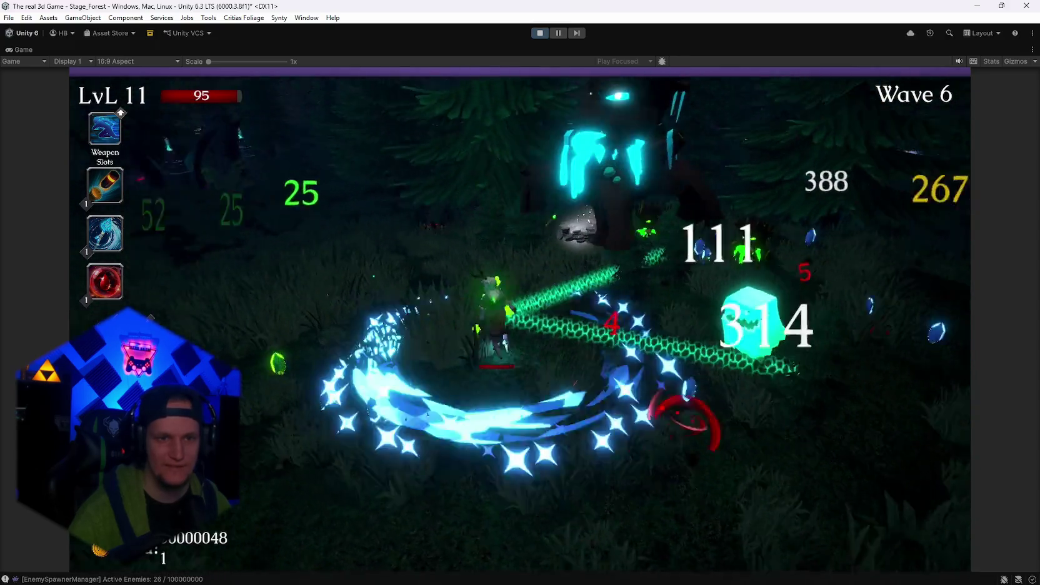
Pick the final upgrade at level 12, then pause the run and exit Play mode.
{"action": "left_click", "coordinate": [488, 340]}
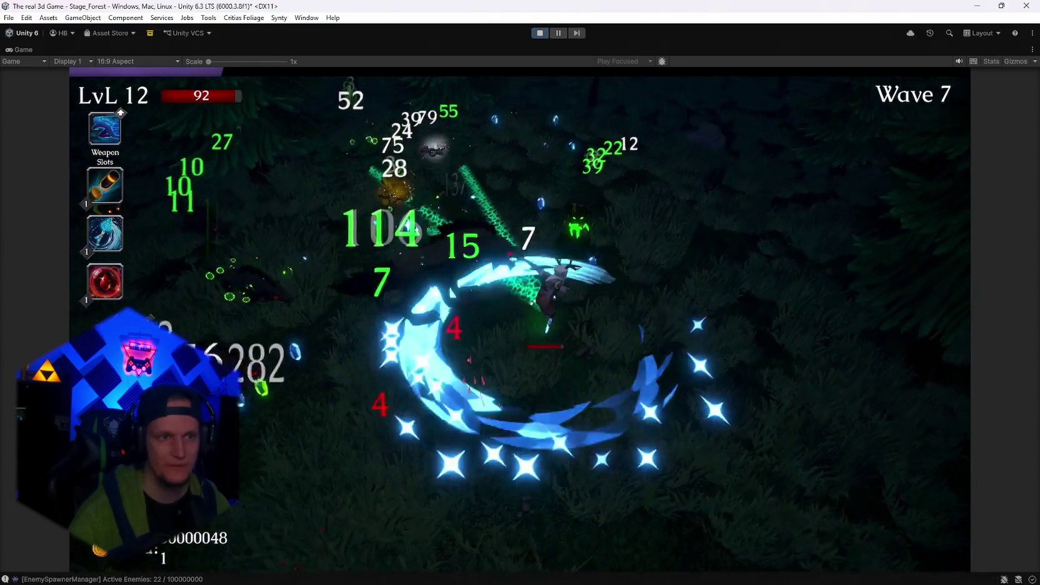
{"action": "key", "text": "Escape"}
{"action": "left_click", "coordinate": [535, 33]}
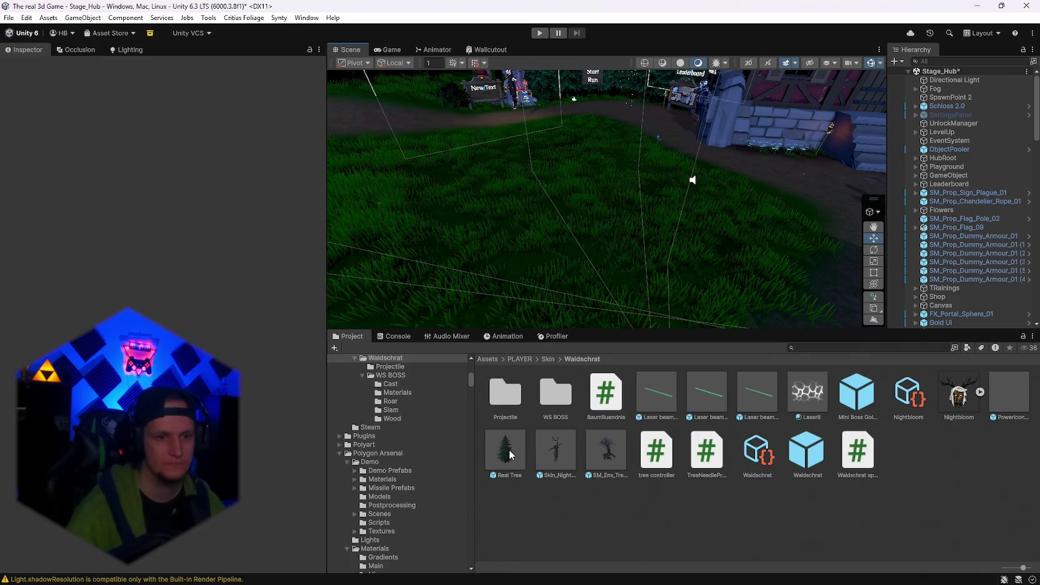
Open the Real Tree prefab and delete its Mesh Collider, keeping the 4.59-tall Capsule Collider.
{"action": "double_click", "coordinate": [514, 452]}
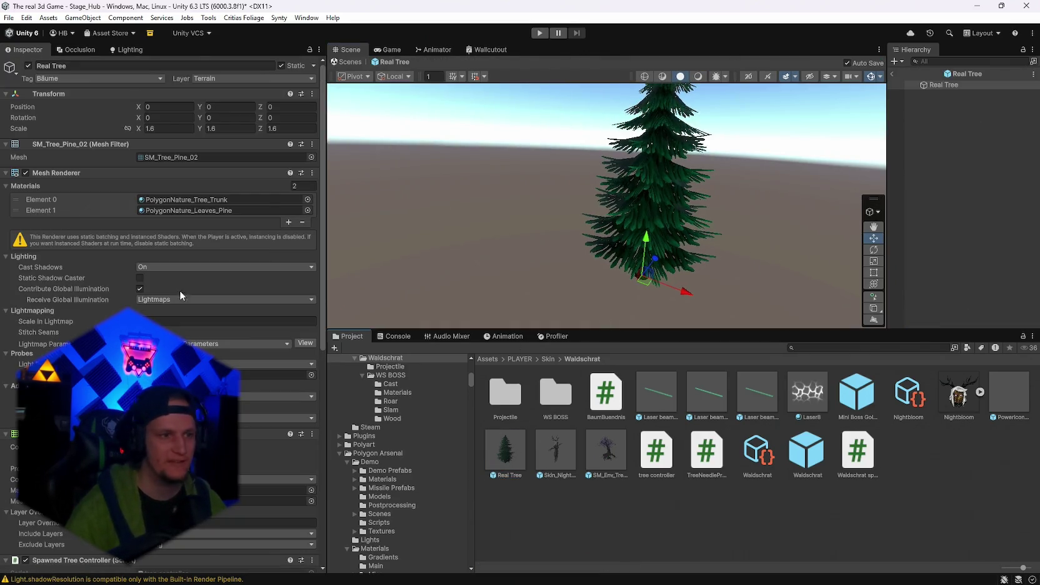
{"action": "scroll", "coordinate": [29, 329], "scroll_direction": "down", "scroll_amount": 5}
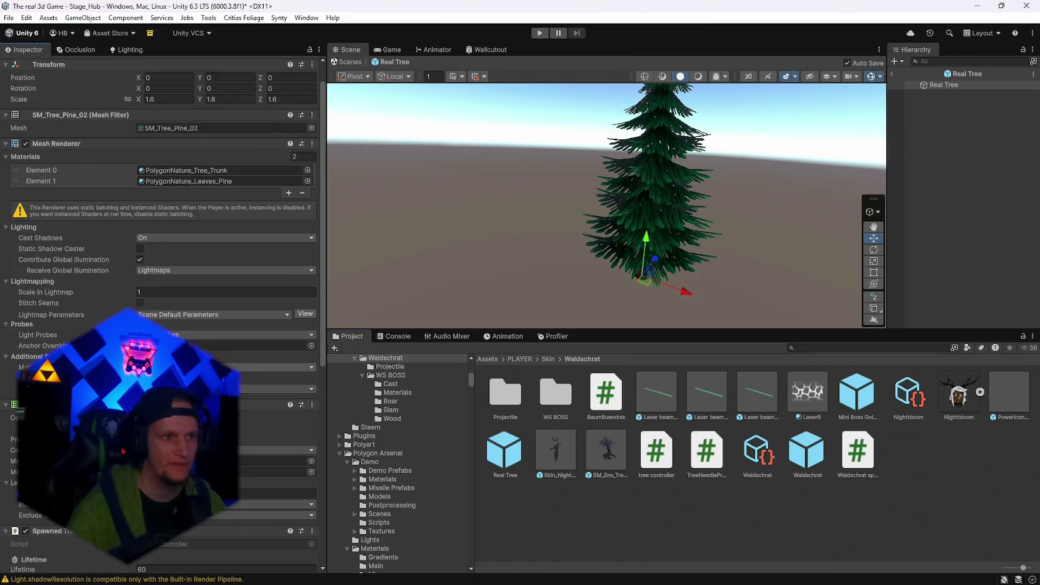
{"action": "right_click", "coordinate": [935, 88]}
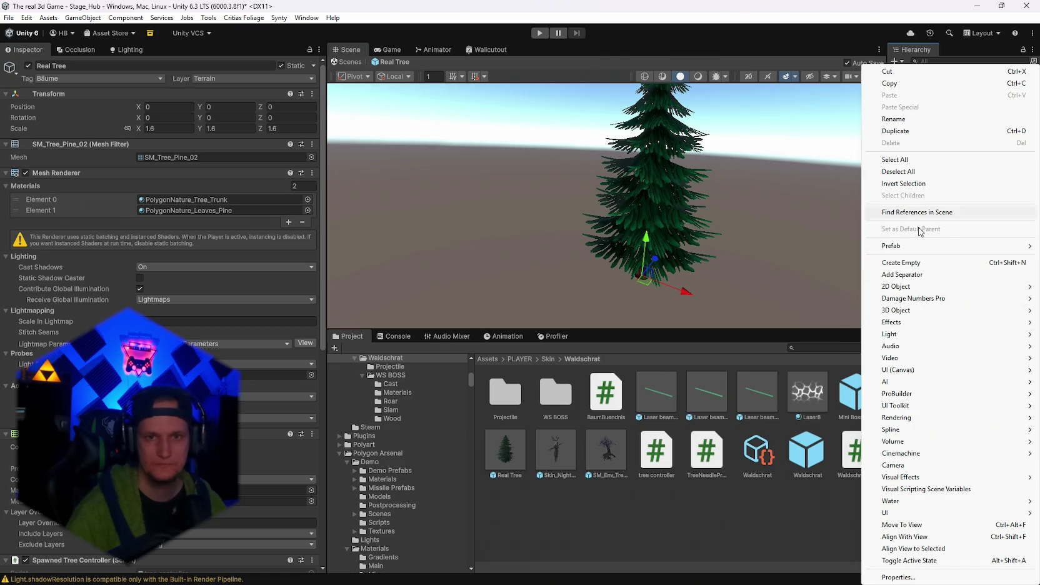
{"action": "mouse_move", "coordinate": [920, 384]}
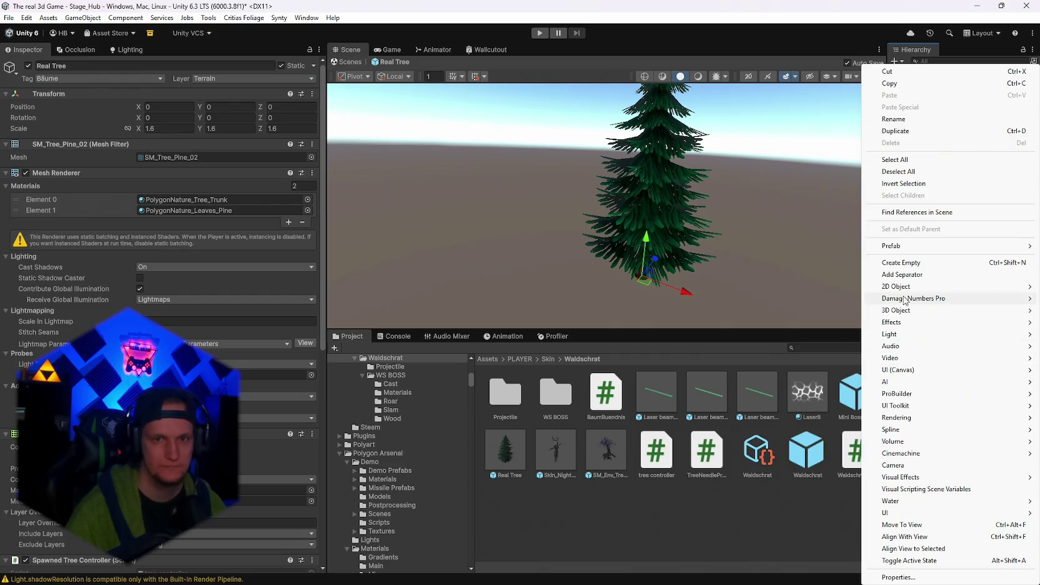
{"action": "left_click_drag", "start_coordinate": [323, 258], "coordinate": [317, 368]}
{"action": "right_click", "coordinate": [55, 167]}
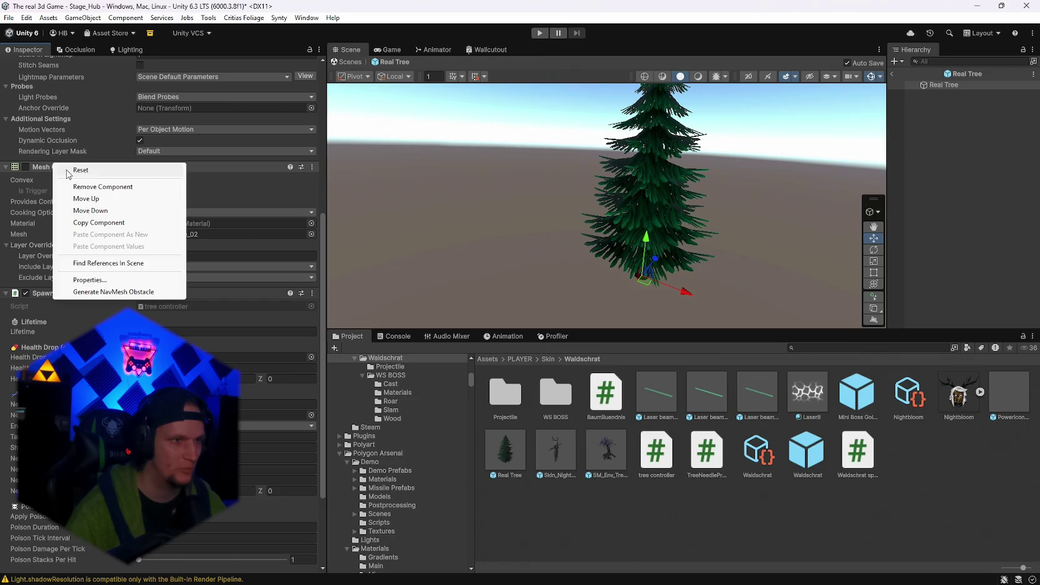
{"action": "left_click", "coordinate": [84, 187]}
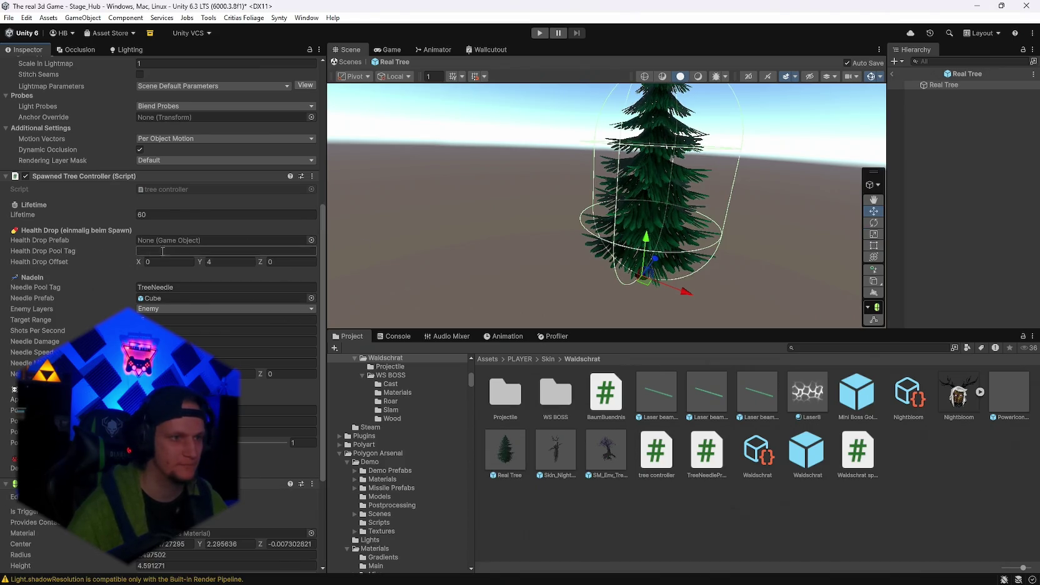
Orbit around the Real Tree to inspect its capsule collider from close up, below and the side.
{"action": "scroll", "coordinate": [157, 250], "scroll_direction": "down", "scroll_amount": 3}
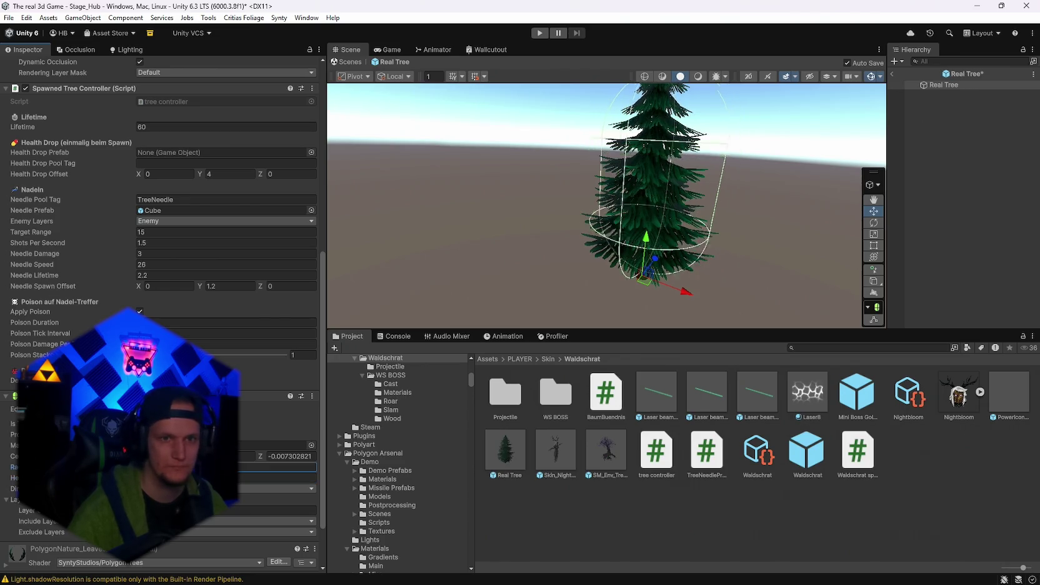
{"action": "mouse_move", "coordinate": [719, 202]}
{"action": "left_mouse_down"}
{"action": "mouse_move", "coordinate": [750, 167]}
{"action": "mouse_move", "coordinate": [676, 197]}
{"action": "mouse_move", "coordinate": [504, 220]}
{"action": "left_mouse_up"}
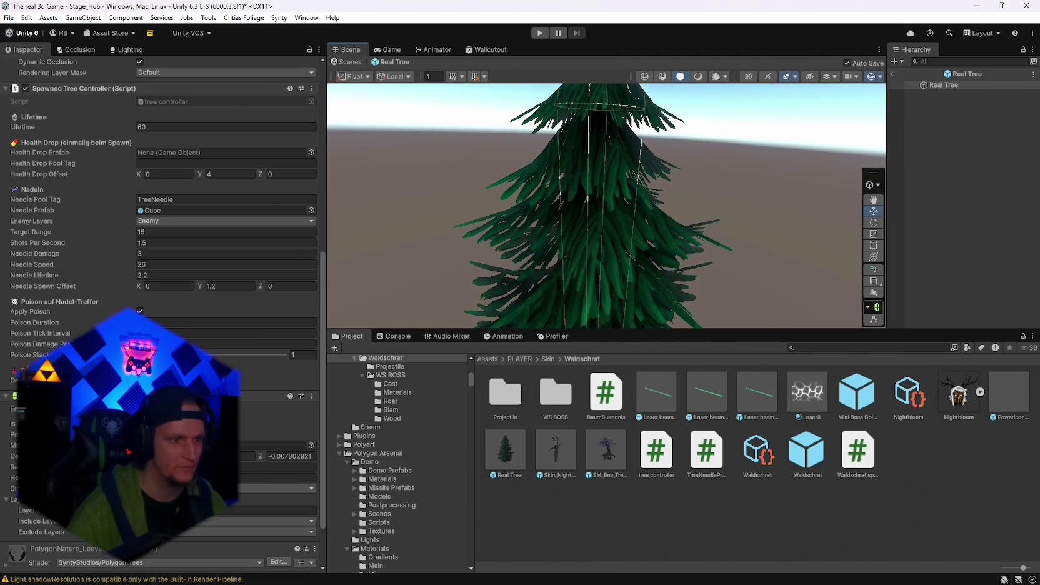
{"action": "scroll", "coordinate": [163, 281], "scroll_direction": "down", "scroll_amount": 3}
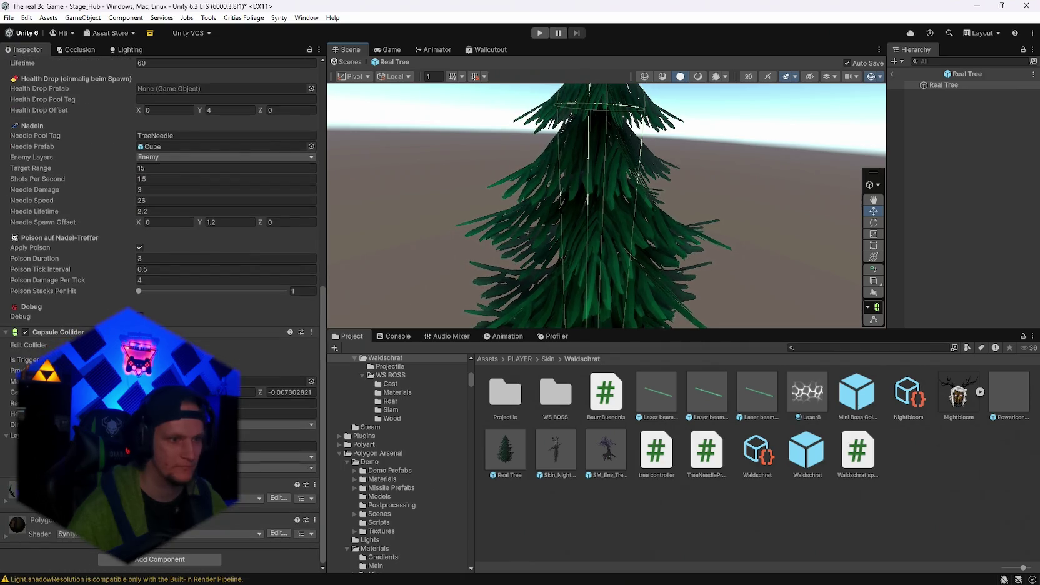
{"action": "left_click_drag", "start_coordinate": [567, 311], "coordinate": [749, 265]}
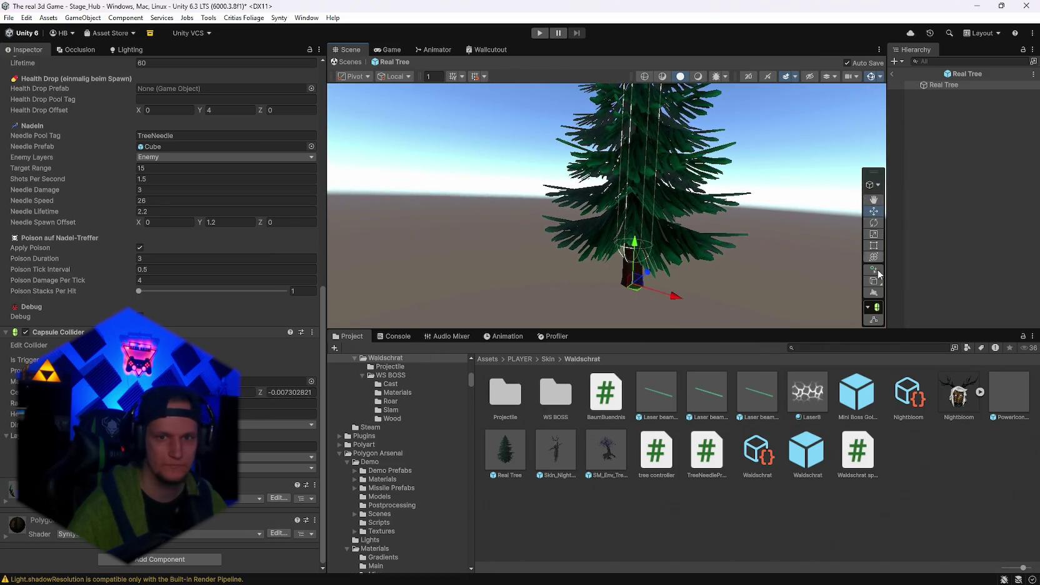
{"action": "left_click_drag", "start_coordinate": [870, 323], "coordinate": [750, 157]}
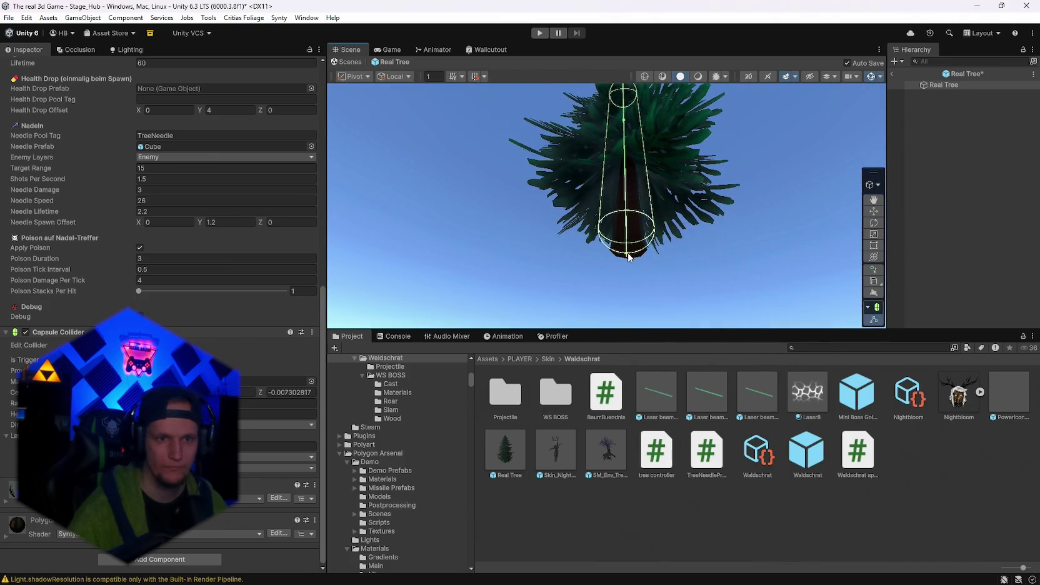
{"action": "mouse_move", "coordinate": [718, 196]}
{"action": "left_mouse_down"}
{"action": "mouse_move", "coordinate": [672, 351]}
{"action": "mouse_move", "coordinate": [710, 427]}
{"action": "mouse_move", "coordinate": [704, 351]}
{"action": "left_mouse_up"}
Frame the tree to confirm the collider fits the trunk, then return to Stage_Hub and enter Play mode.
{"action": "key", "text": "f"}
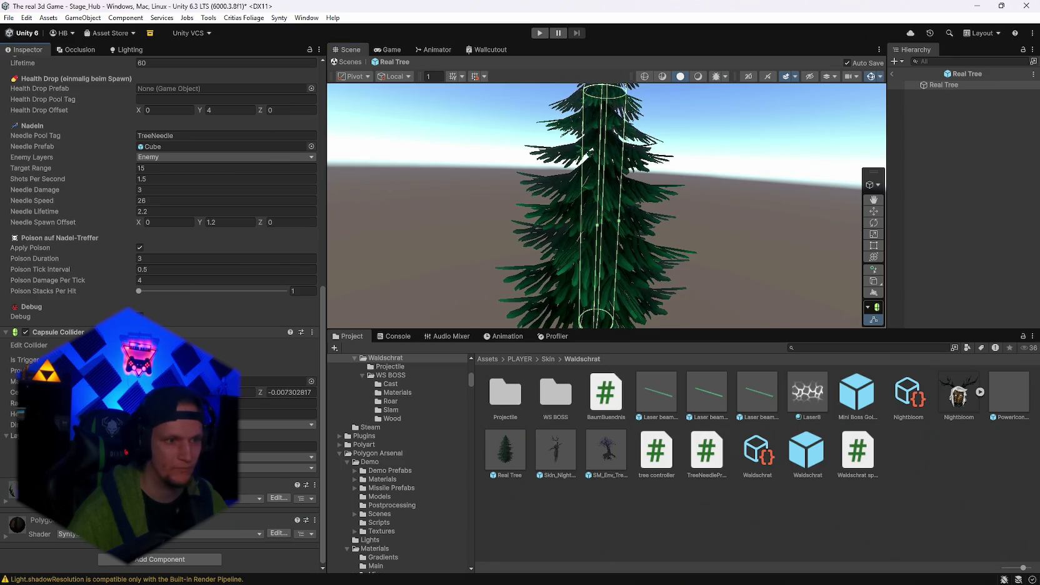
{"action": "mouse_move", "coordinate": [593, 150]}
{"action": "left_mouse_down"}
{"action": "mouse_move", "coordinate": [601, 162]}
{"action": "mouse_move", "coordinate": [616, 115]}
{"action": "left_mouse_up"}
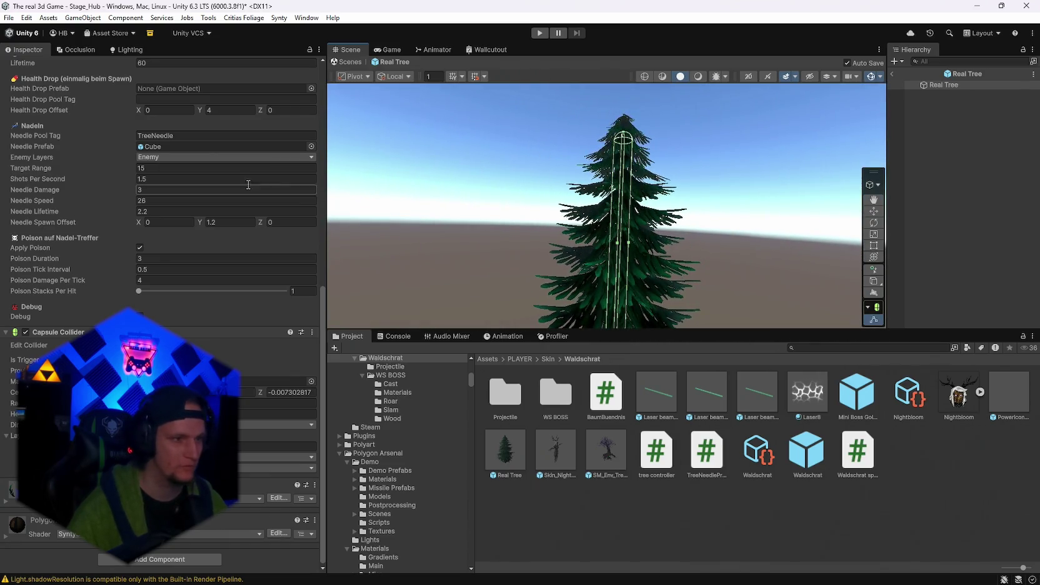
{"action": "left_click", "coordinate": [892, 74]}
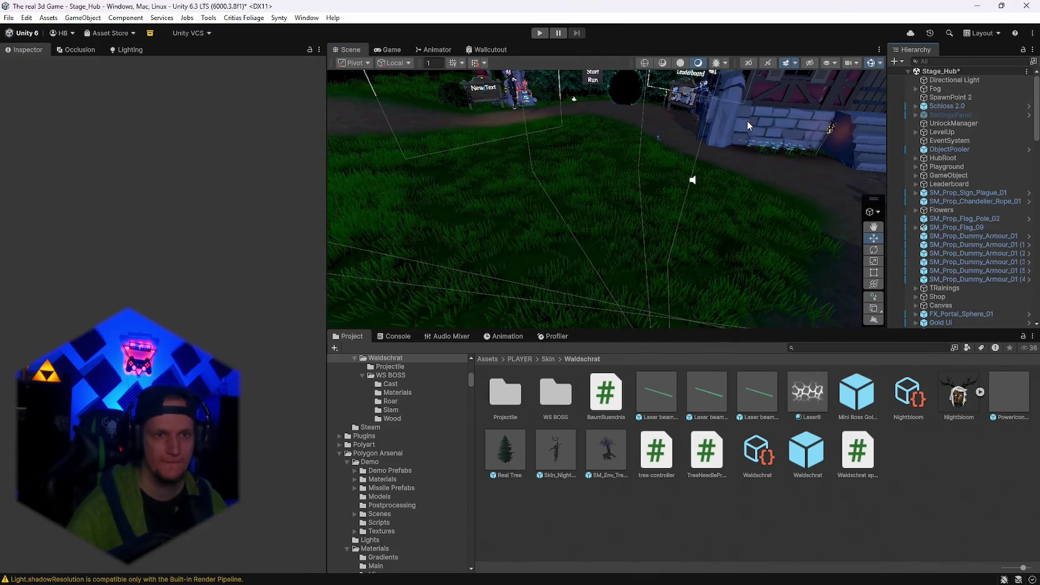
{"action": "left_click", "coordinate": [538, 34]}
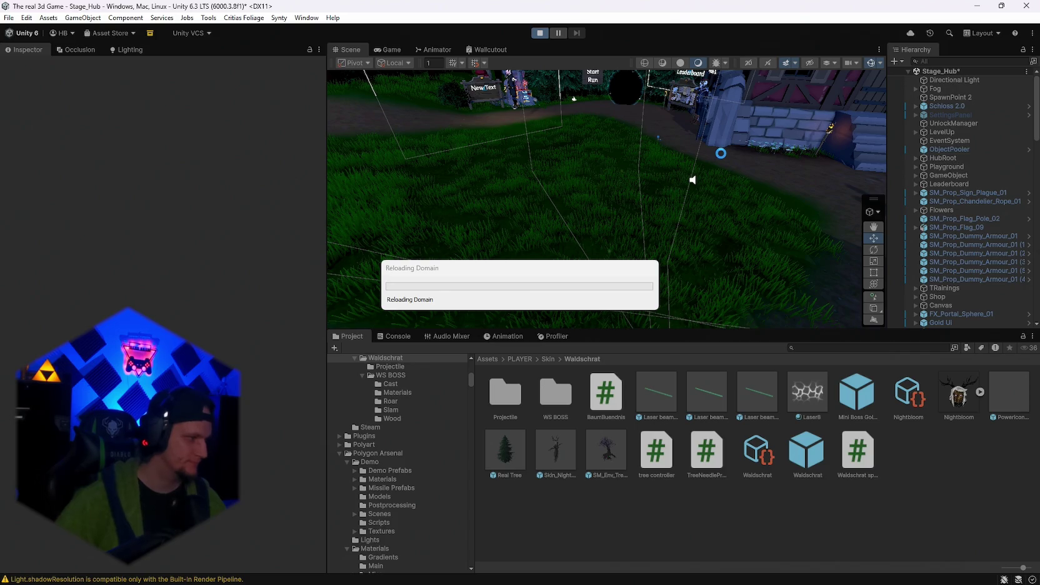
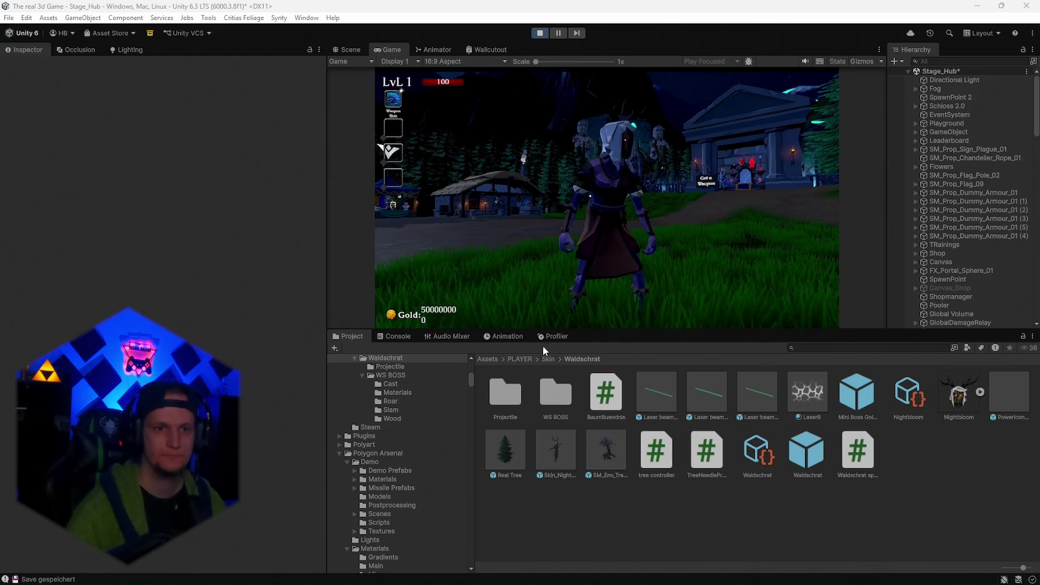
Take the Dark Orb upgrade in the running game, then pause.
{"action": "key", "text": "w"}
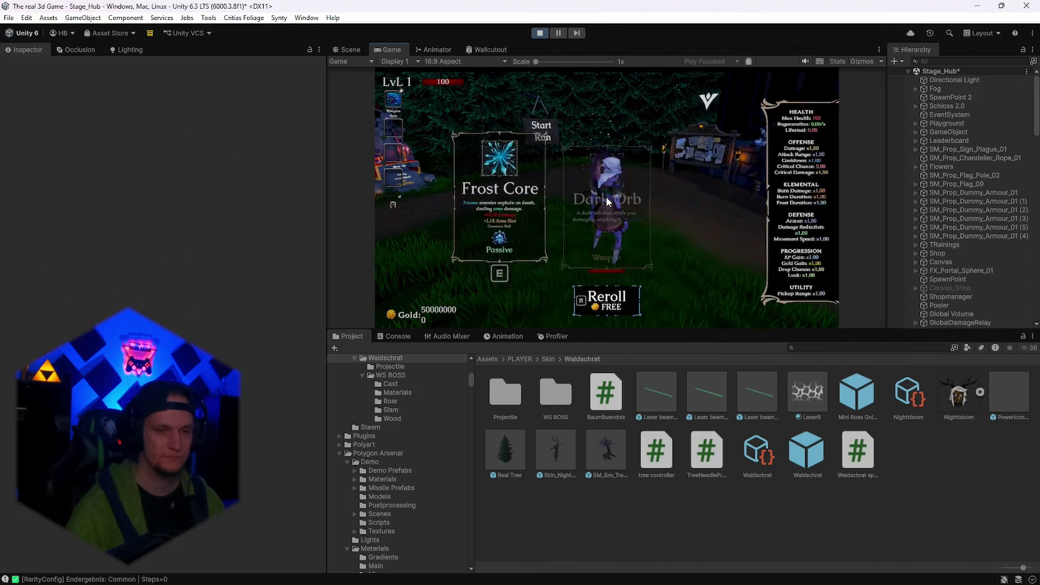
{"action": "left_click", "coordinate": [605, 197]}
{"action": "key", "text": "w"}
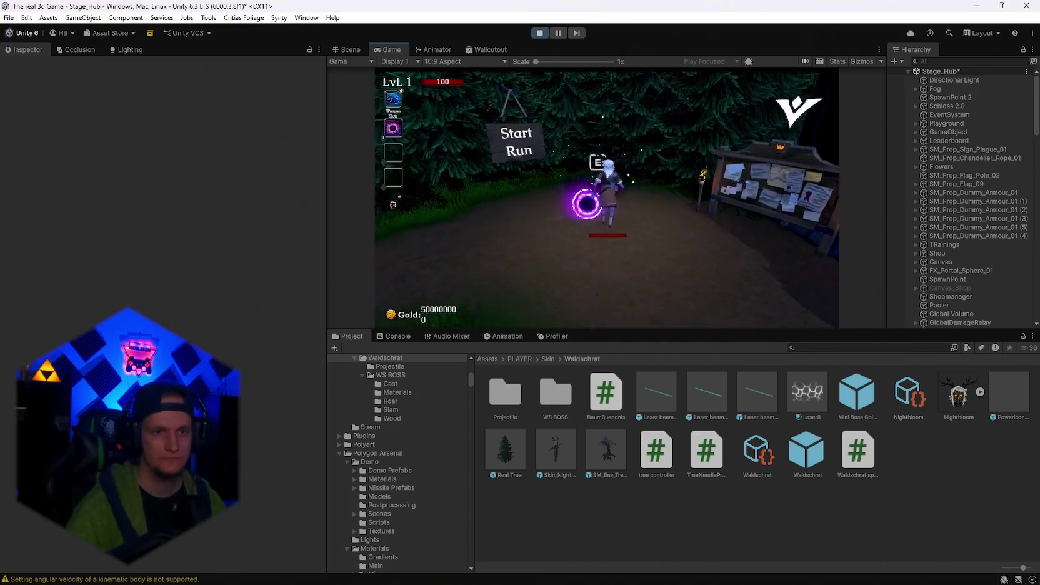
{"action": "key", "text": "Escape"}
Filter the Hierarchy for 'dark orb' and select the Dark orb(Clone) object.
{"action": "left_click", "coordinate": [956, 60]}
{"action": "type", "text": "dark orb"}
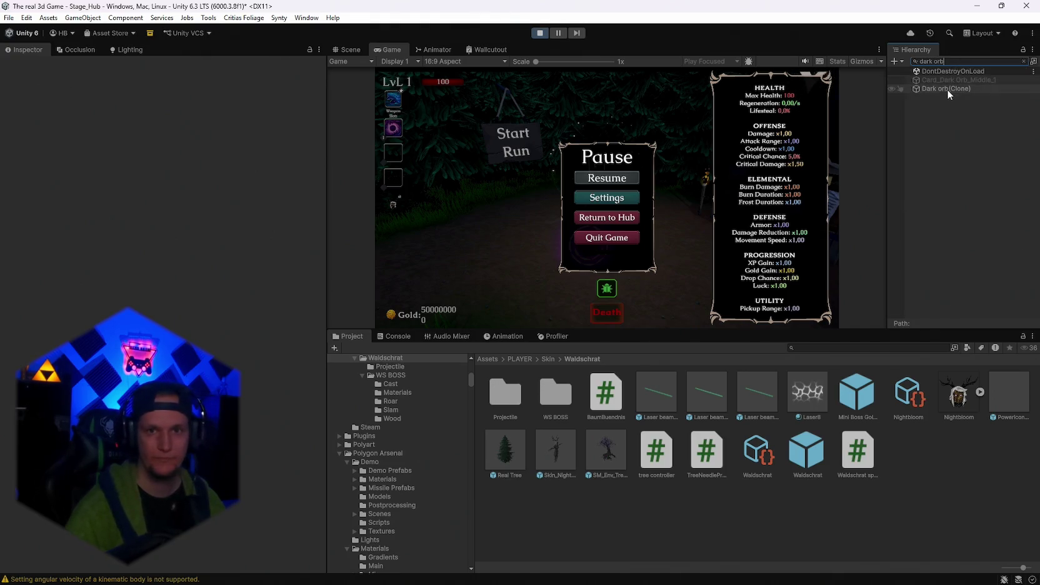
{"action": "left_click", "coordinate": [946, 89]}
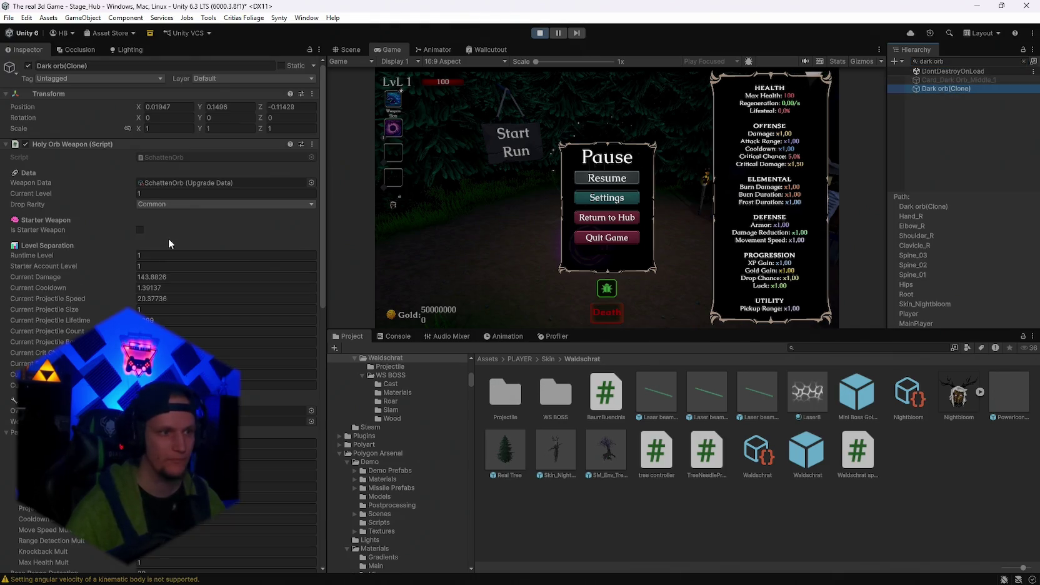
Set the Dark orb clone's Runtime Level to 10, resume, and play into the forest stage before pausing.
{"action": "left_click", "coordinate": [165, 254]}
{"action": "type", "text": "0"}
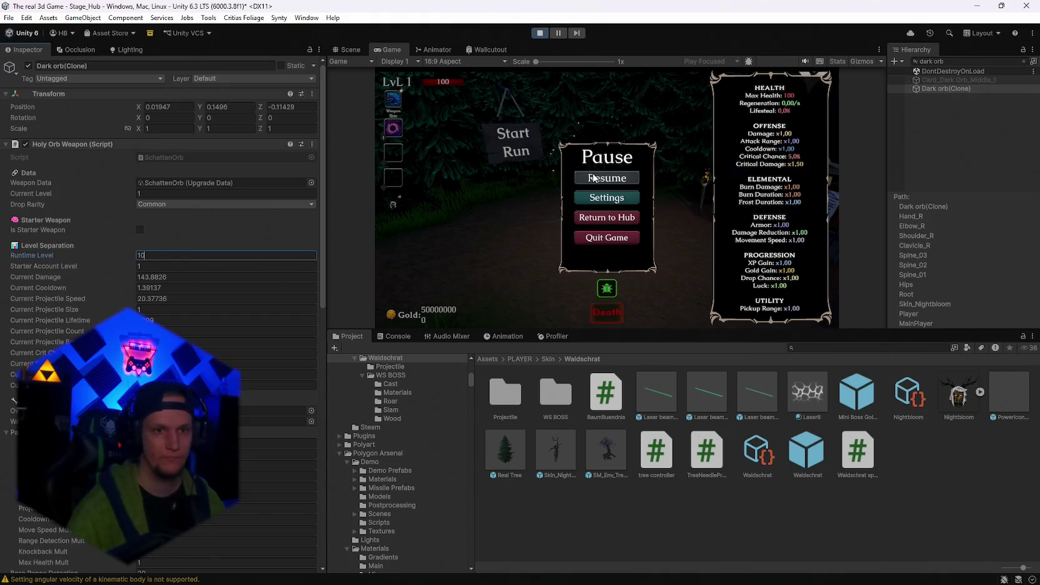
{"action": "left_click", "coordinate": [594, 178]}
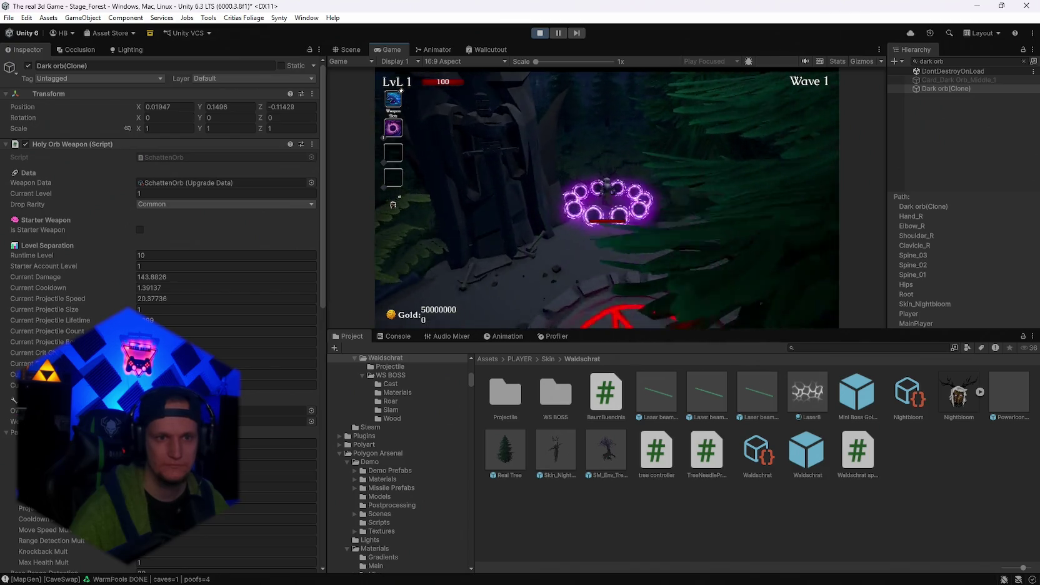
{"action": "key", "text": "Escape"}
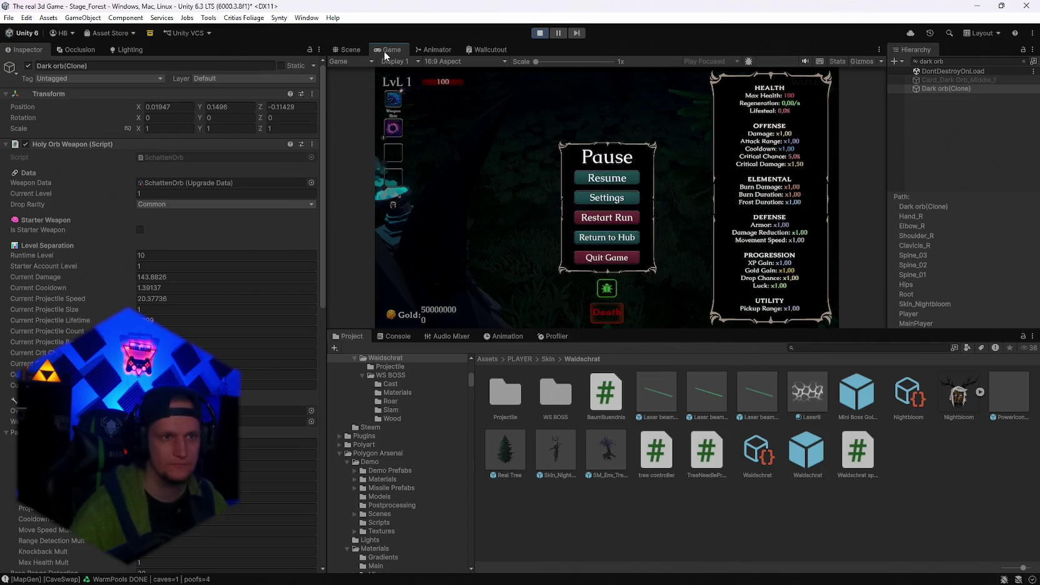
Maximize the Game view, resume the run, and take the Silver Blade and Ice Wave upgrades.
{"action": "double_click", "coordinate": [385, 53]}
{"action": "key", "text": "Escape"}
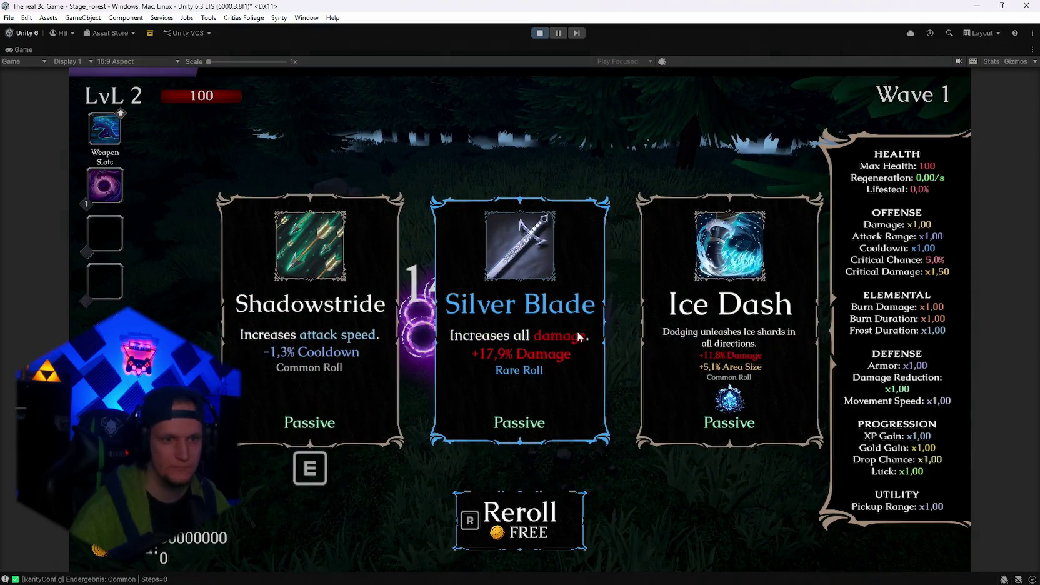
{"action": "left_click", "coordinate": [525, 357]}
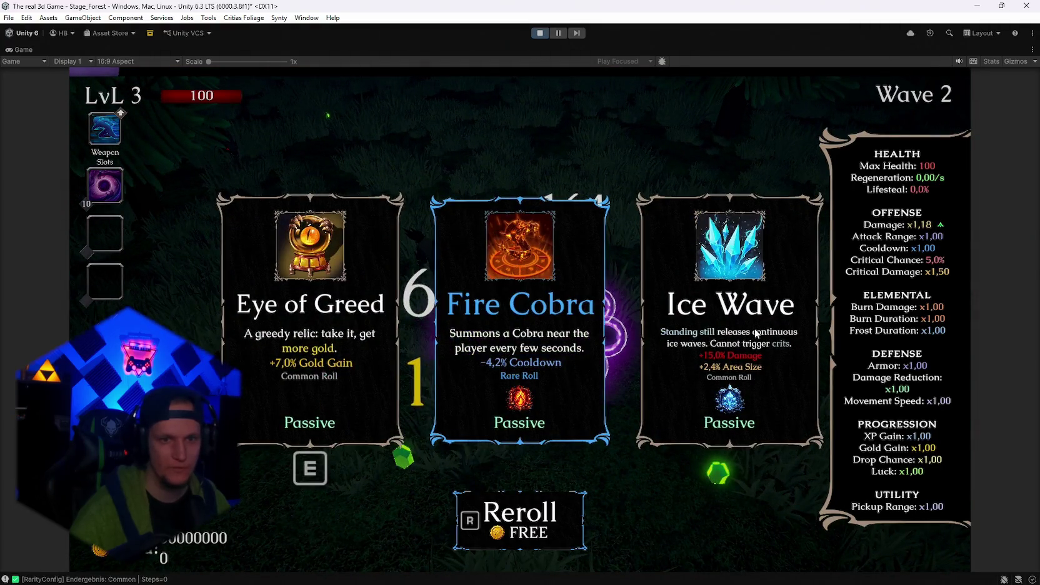
{"action": "left_click", "coordinate": [754, 328]}
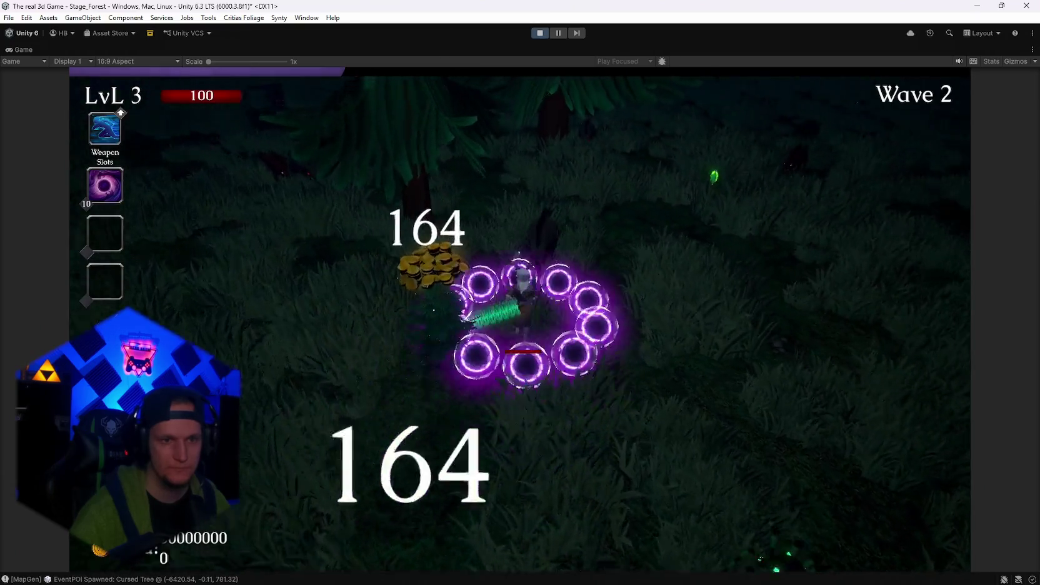
{"action": "key", "text": "a"}
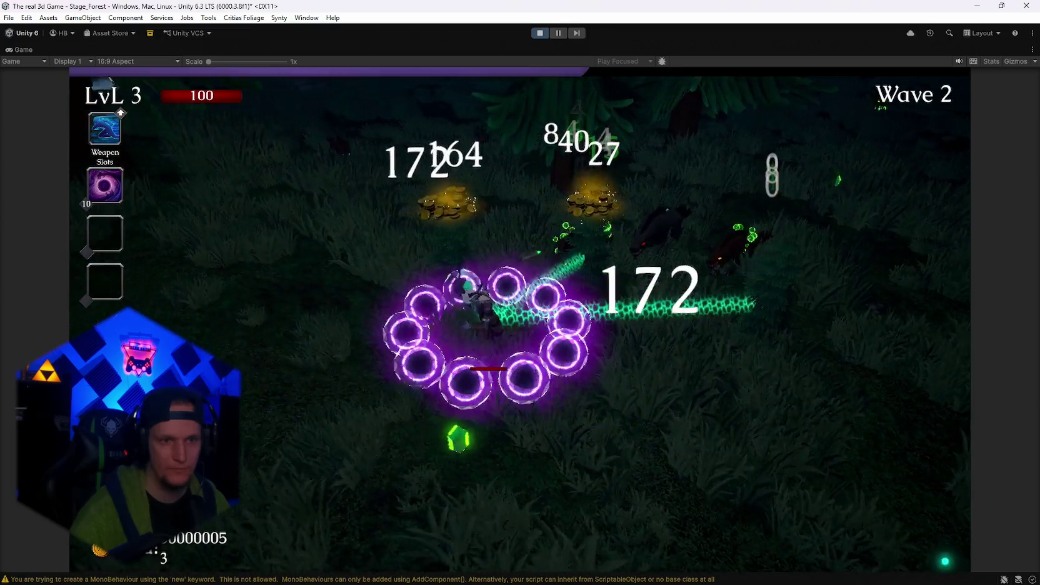
{"action": "key", "text": "s"}
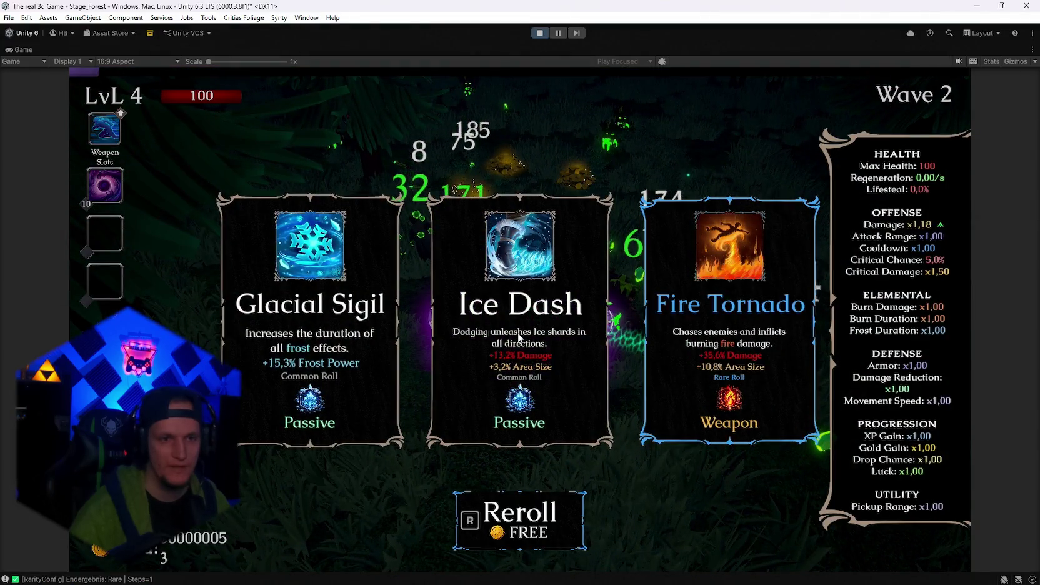
Take the Ice Dash, Soul Magnet, a level 6 card and Spectral Fire, then exit play mode.
{"action": "left_click", "coordinate": [518, 338]}
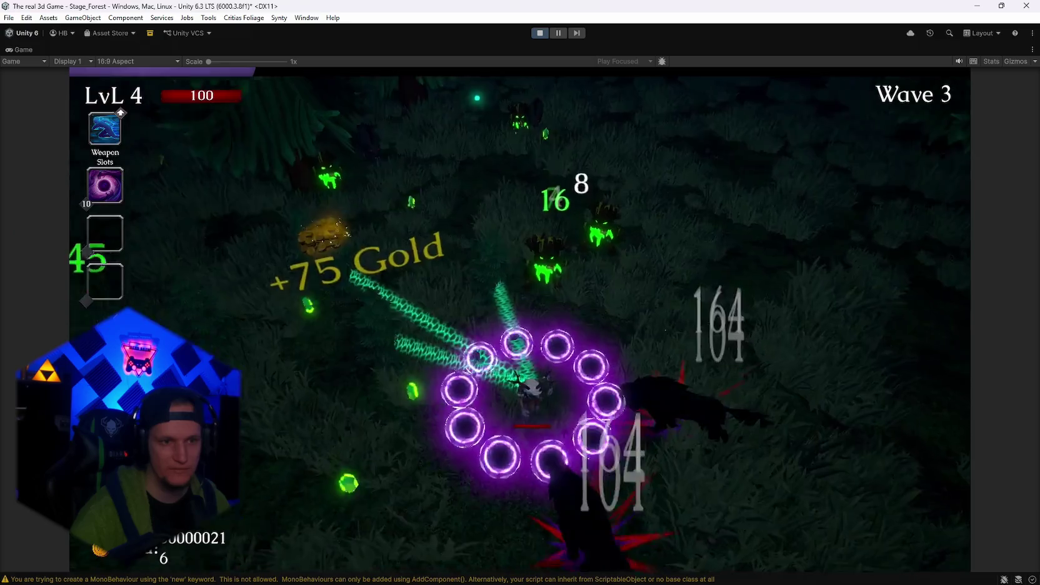
{"action": "key", "text": "space"}
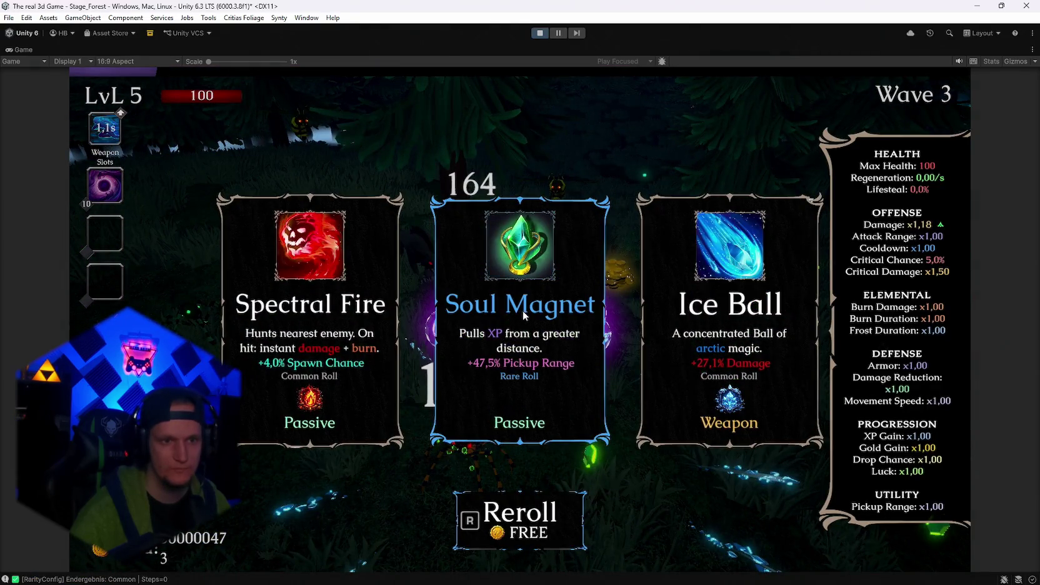
{"action": "left_click", "coordinate": [524, 316]}
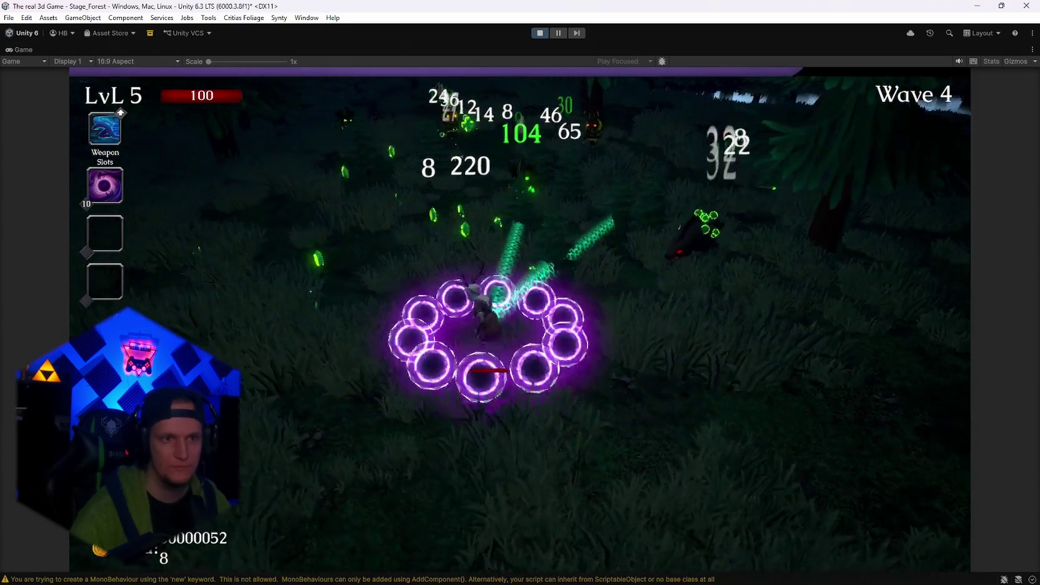
{"action": "left_click", "coordinate": [523, 316]}
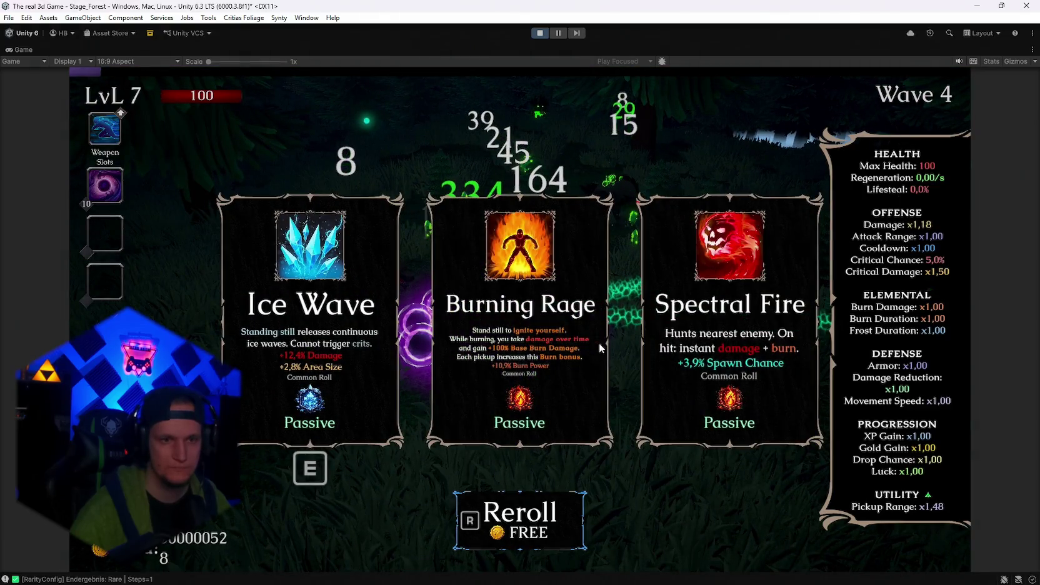
{"action": "left_click", "coordinate": [730, 325]}
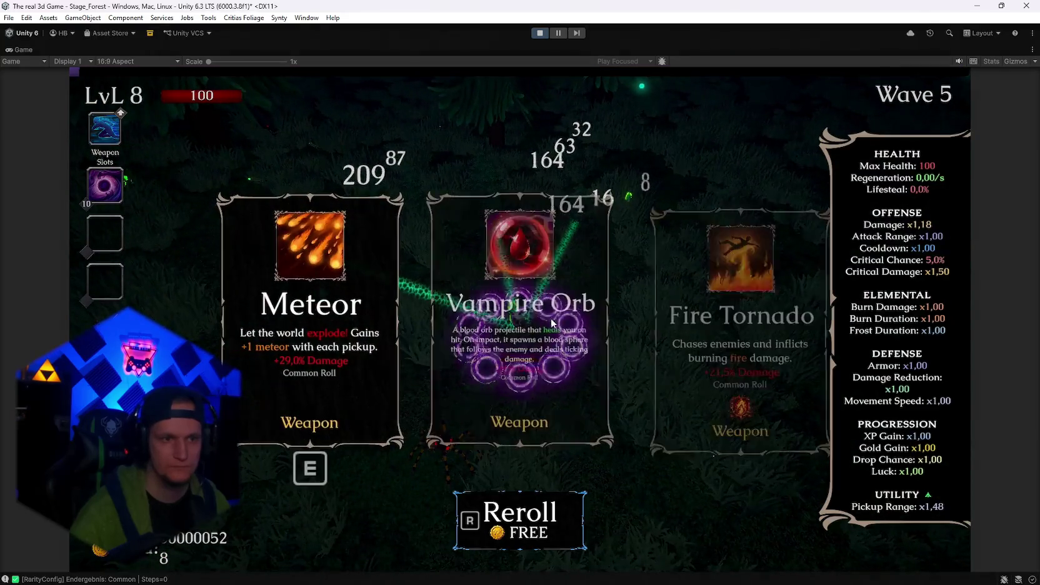
{"action": "left_click", "coordinate": [540, 33]}
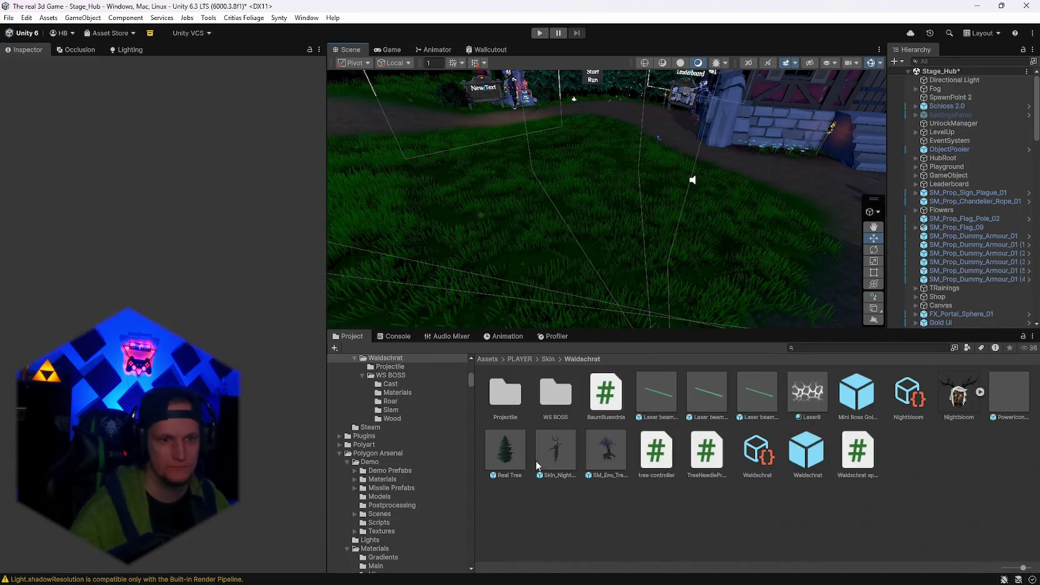
On the Real Tree prefab, make the mesh collider convex and remove the capsule collider.
{"action": "left_click", "coordinate": [507, 451]}
{"action": "scroll", "coordinate": [150, 303], "scroll_direction": "down", "scroll_amount": 15}
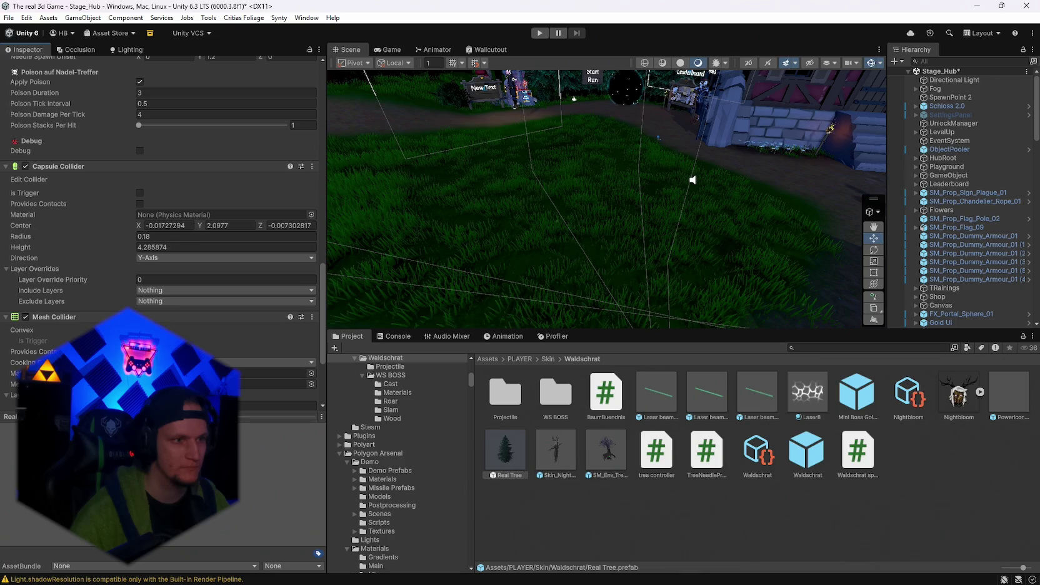
{"action": "scroll", "coordinate": [162, 219], "scroll_direction": "up", "scroll_amount": 6}
{"action": "scroll", "coordinate": [37, 283], "scroll_direction": "down", "scroll_amount": 3}
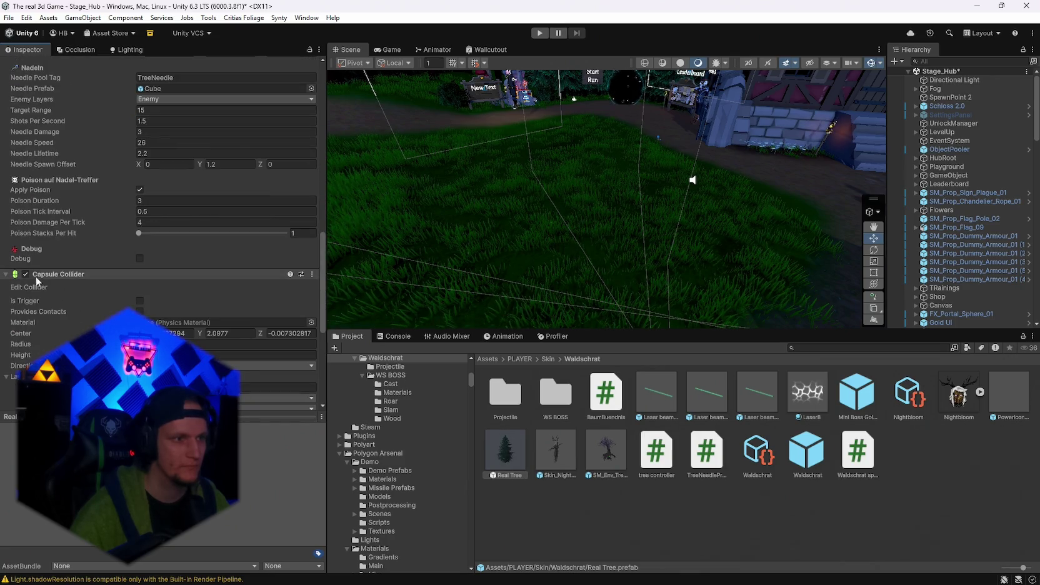
{"action": "scroll", "coordinate": [112, 295], "scroll_direction": "down", "scroll_amount": 5}
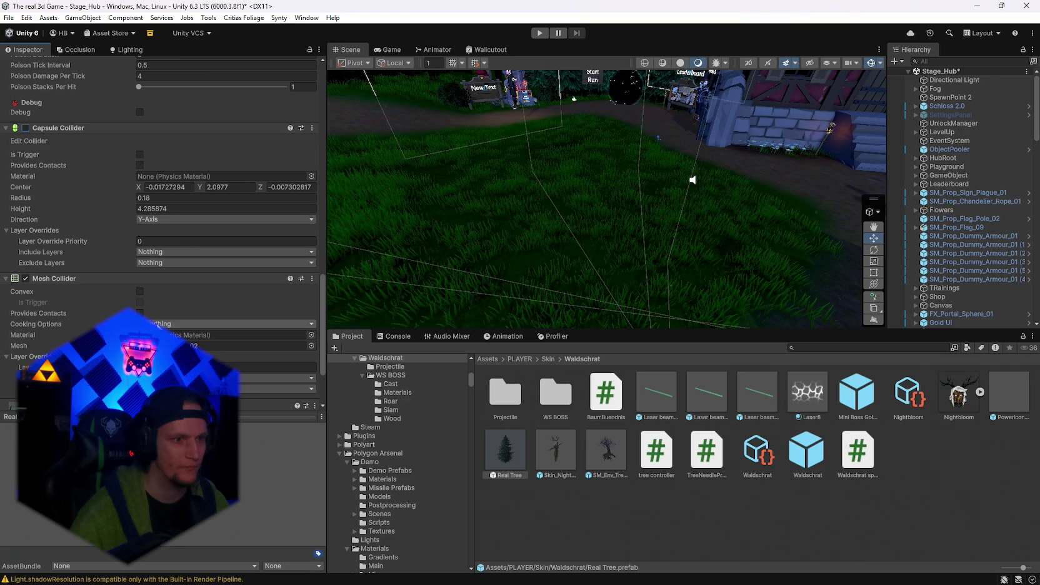
{"action": "left_click", "coordinate": [140, 292]}
{"action": "right_click", "coordinate": [55, 127]}
{"action": "left_click", "coordinate": [81, 149]}
Place a Real Tree pine into the Stage_Hub scene.
{"action": "scroll", "coordinate": [117, 255], "scroll_direction": "up", "scroll_amount": 10}
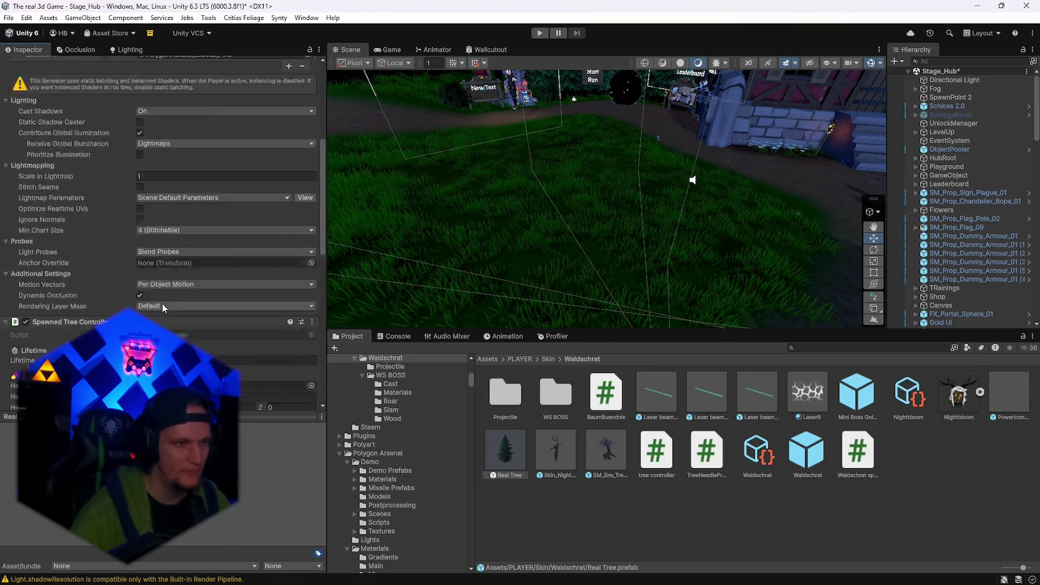
{"action": "scroll", "coordinate": [155, 310], "scroll_direction": "down", "scroll_amount": 15}
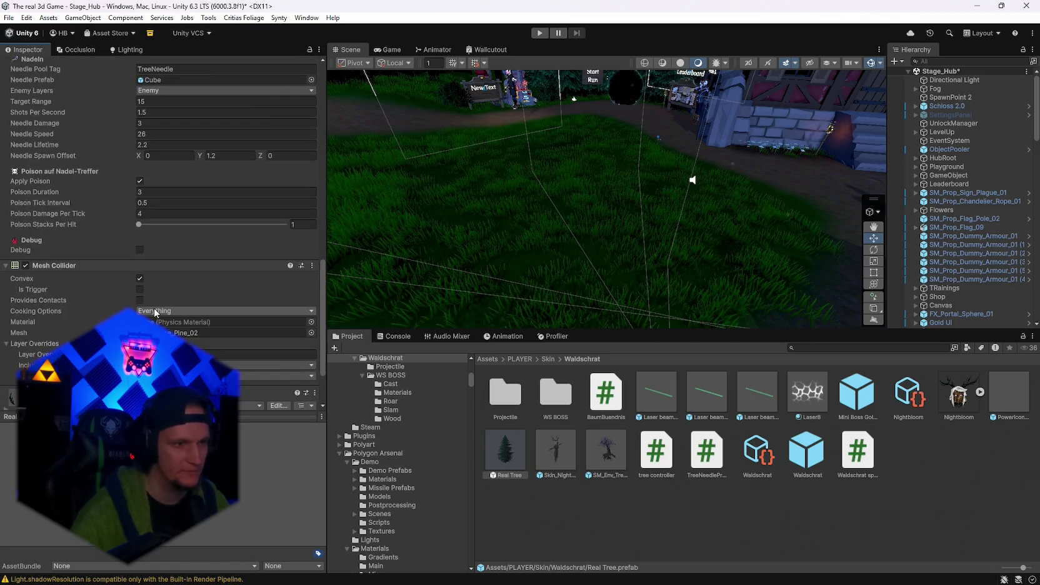
{"action": "scroll", "coordinate": [153, 307], "scroll_direction": "up", "scroll_amount": 5}
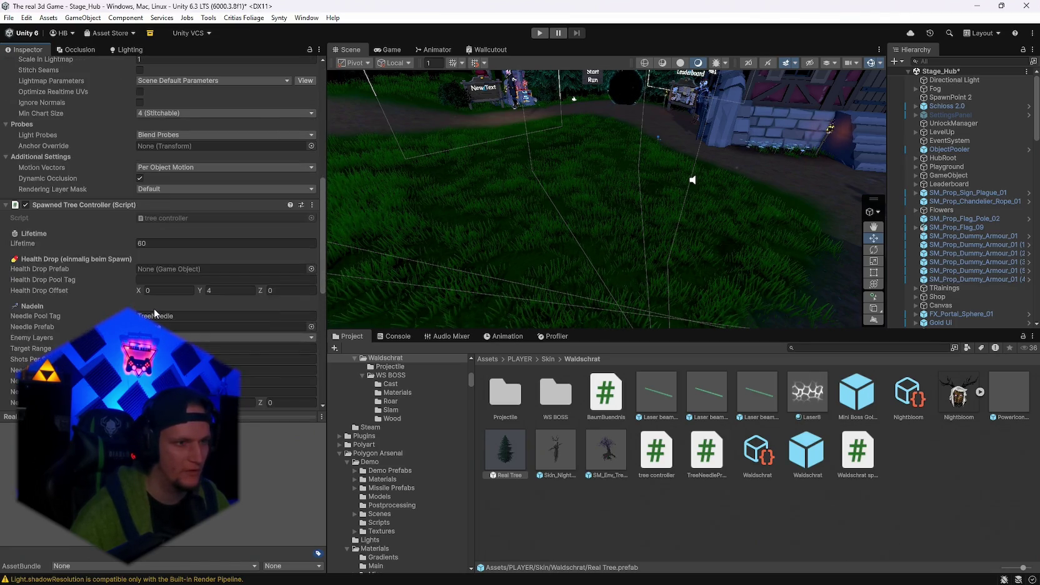
{"action": "scroll", "coordinate": [154, 309], "scroll_direction": "down", "scroll_amount": 2}
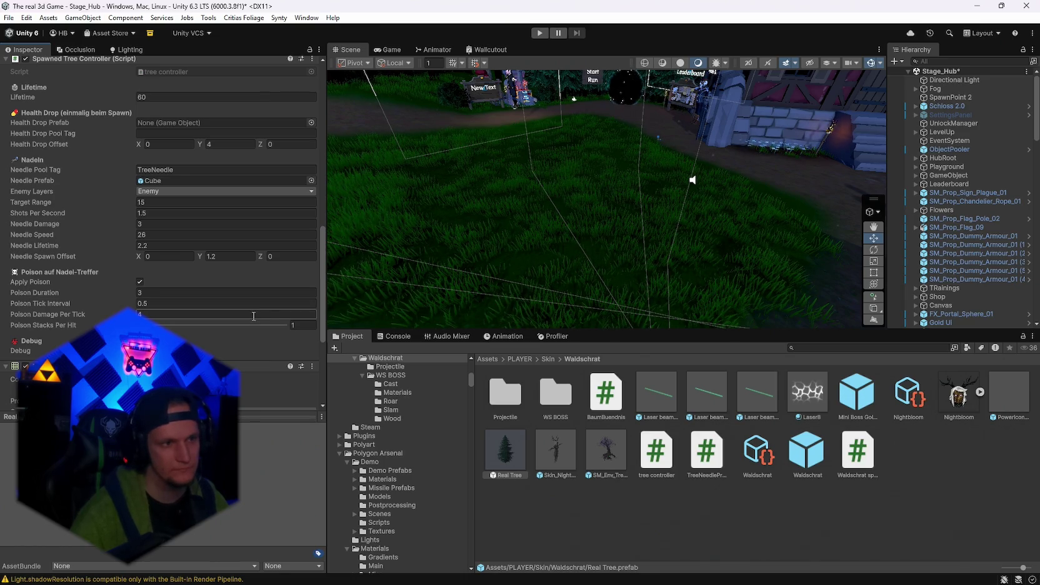
{"action": "scroll", "coordinate": [270, 355], "scroll_direction": "down", "scroll_amount": 6}
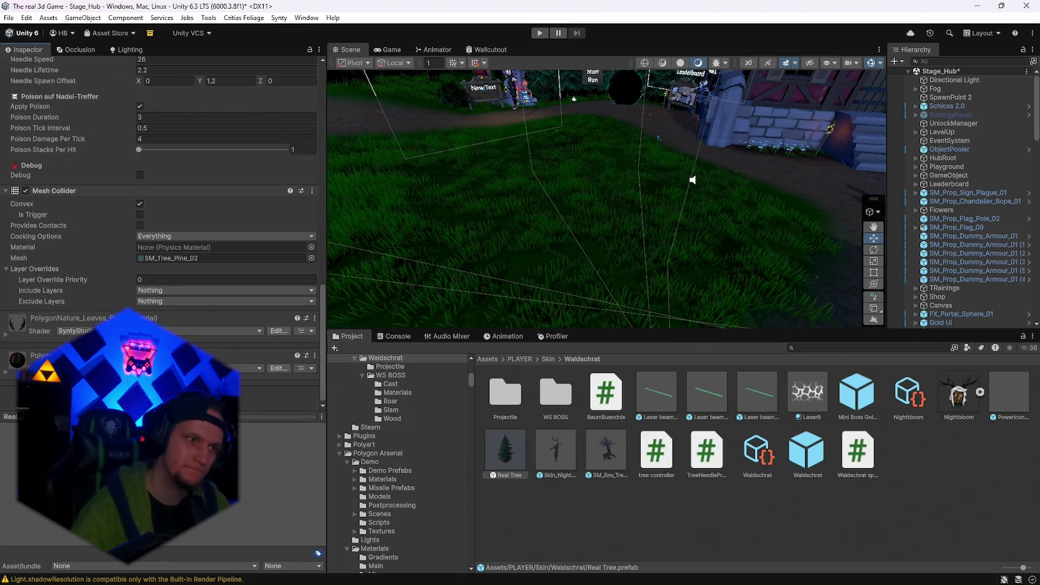
{"action": "scroll", "coordinate": [156, 375], "scroll_direction": "up", "scroll_amount": 5}
{"action": "scroll", "coordinate": [156, 375], "scroll_direction": "up", "scroll_amount": 10}
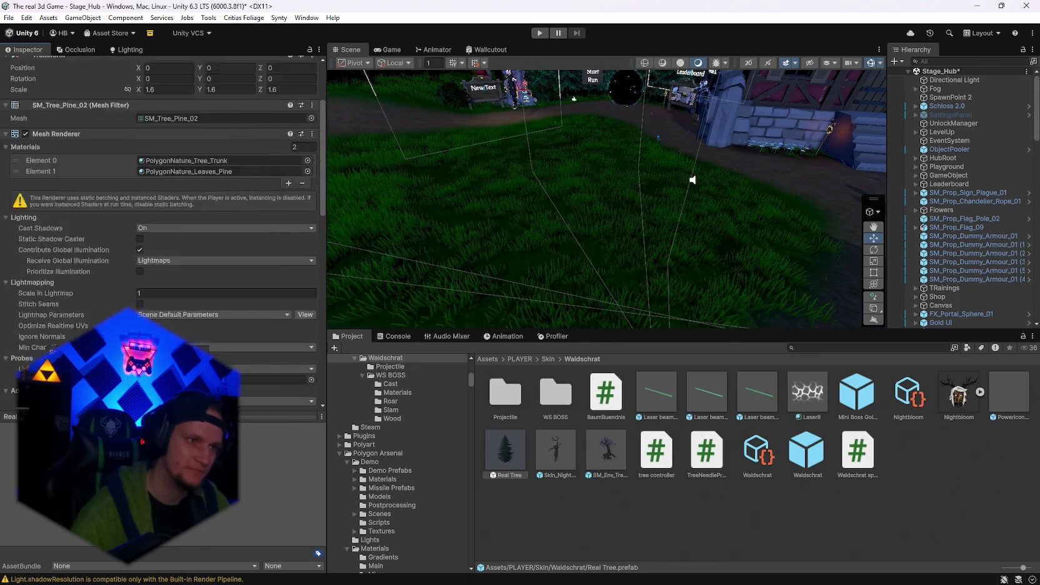
{"action": "mouse_move", "coordinate": [502, 459]}
{"action": "left_mouse_down"}
{"action": "mouse_move", "coordinate": [631, 240]}
{"action": "mouse_move", "coordinate": [625, 265]}
{"action": "left_mouse_up"}
Search the project assets for ghost and open the CFX2_EnemyDeathGhost effect.
{"action": "left_click", "coordinate": [508, 460]}
{"action": "scroll", "coordinate": [125, 438], "scroll_direction": "down", "scroll_amount": 15}
{"action": "scroll", "coordinate": [162, 238], "scroll_direction": "up", "scroll_amount": 8}
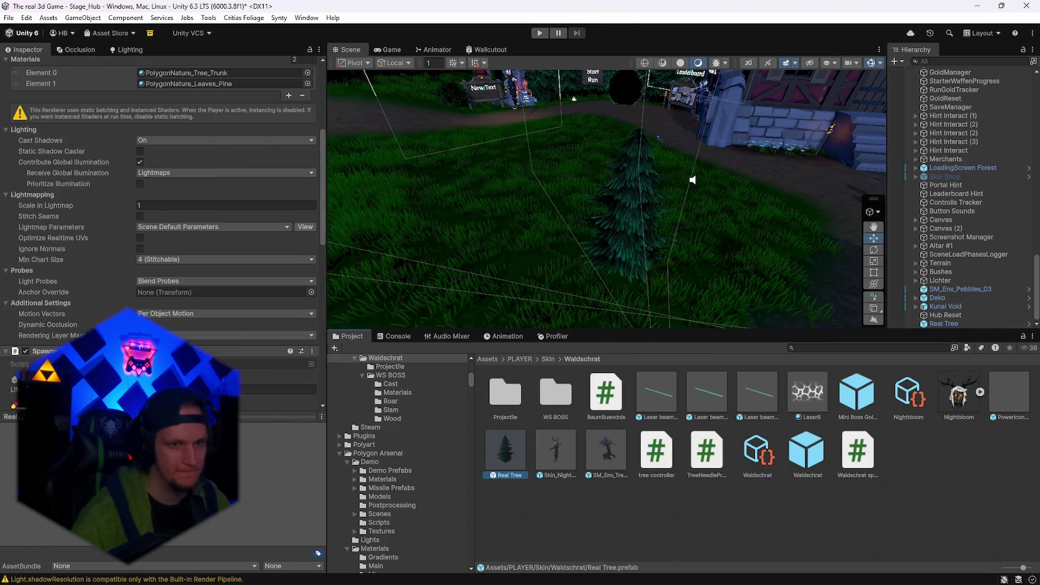
{"action": "scroll", "coordinate": [243, 373], "scroll_direction": "up", "scroll_amount": 1}
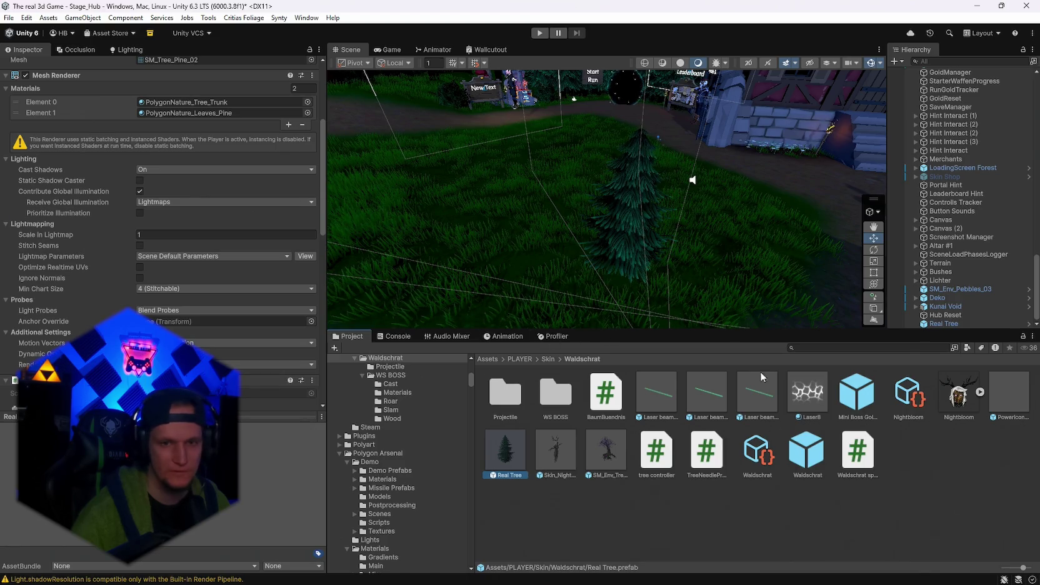
{"action": "left_click", "coordinate": [821, 348]}
{"action": "type", "text": "ghost"}
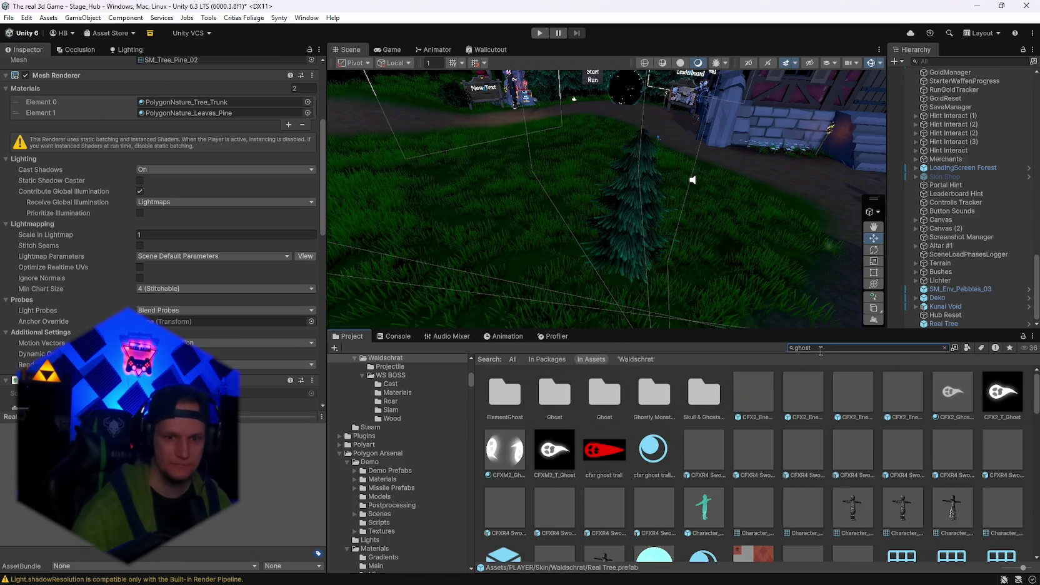
{"action": "double_click", "coordinate": [762, 398]}
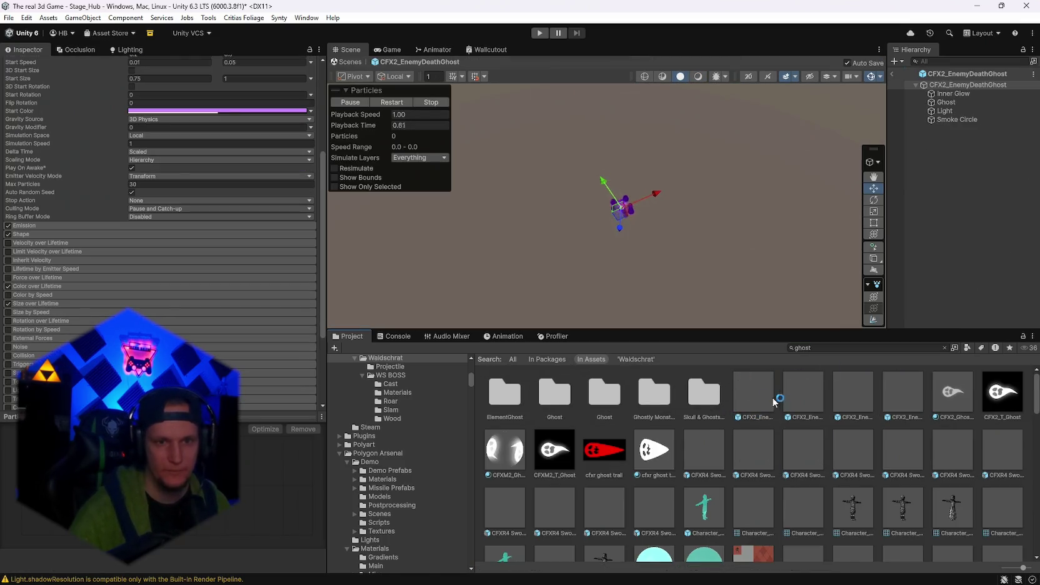
Preview EnemyDeathGhost_Ground, Sword Hit GHOST Cross and Slash, and the 180 Spiral, Thick and Thin Spiral trails.
{"action": "double_click", "coordinate": [790, 397]}
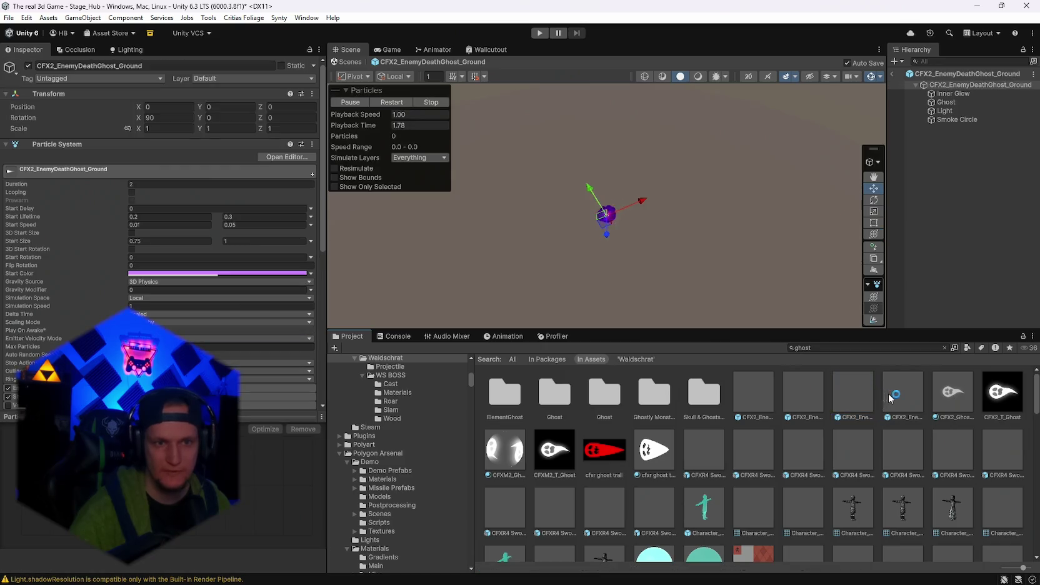
{"action": "double_click", "coordinate": [711, 449]}
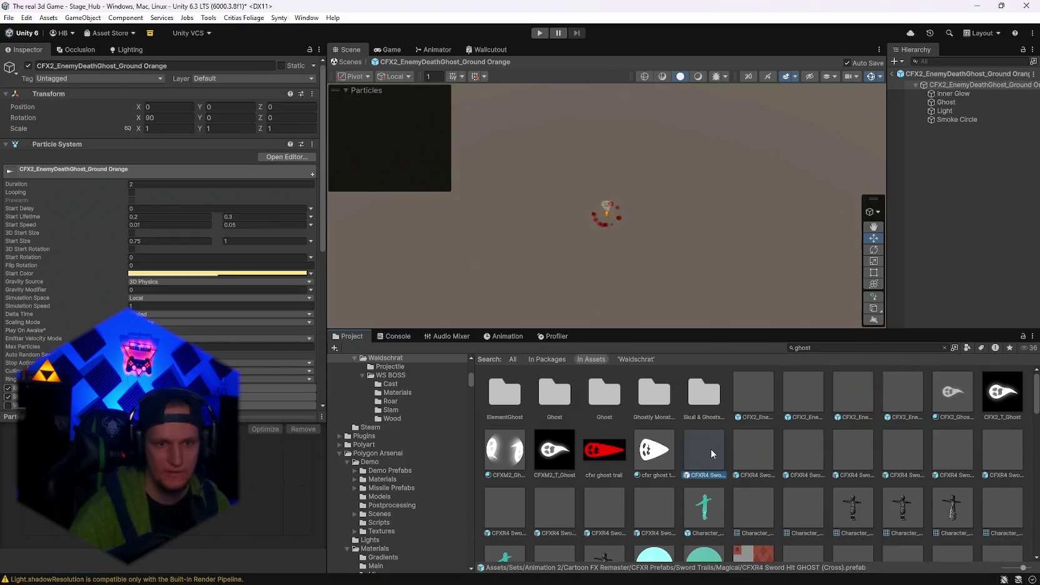
{"action": "double_click", "coordinate": [751, 447]}
{"action": "double_click", "coordinate": [815, 448]}
{"action": "double_click", "coordinate": [839, 449]}
{"action": "double_click", "coordinate": [897, 450]}
{"action": "left_click", "coordinate": [946, 448]}
{"action": "double_click", "coordinate": [1002, 451]}
Preview the 360 Edge and 360 Thin Spiral trails, then Sword Hit Cross + Text and Slash.
{"action": "double_click", "coordinate": [506, 508]}
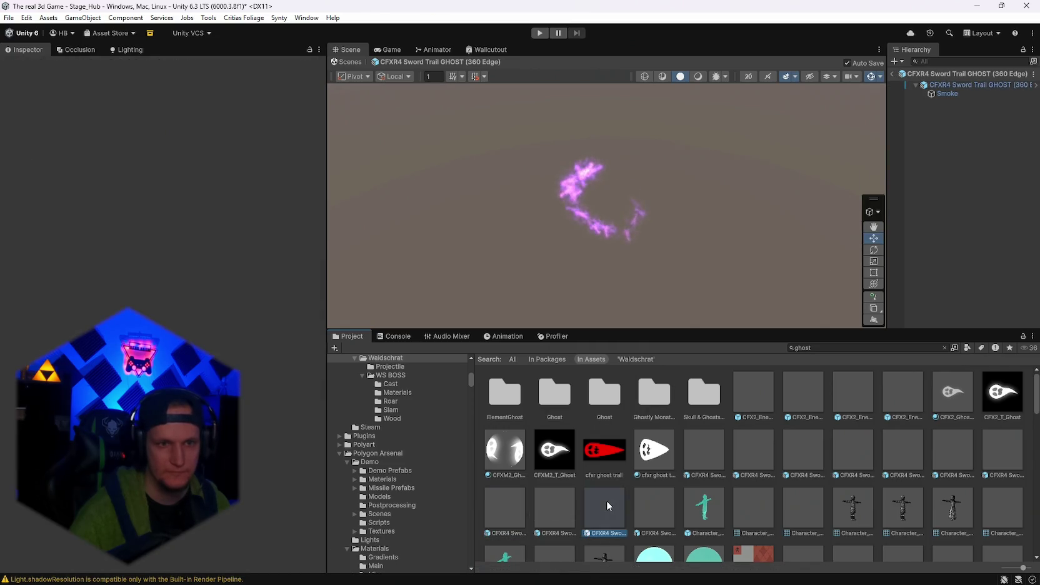
{"action": "double_click", "coordinate": [606, 500]}
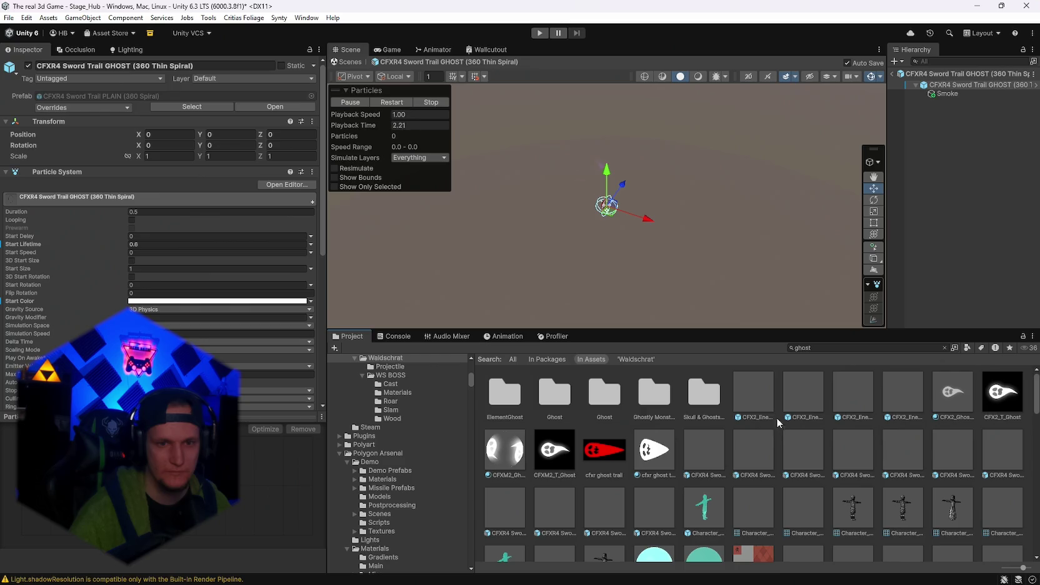
{"action": "double_click", "coordinate": [759, 409]}
{"action": "double_click", "coordinate": [756, 445]}
{"action": "left_click", "coordinate": [804, 445]}
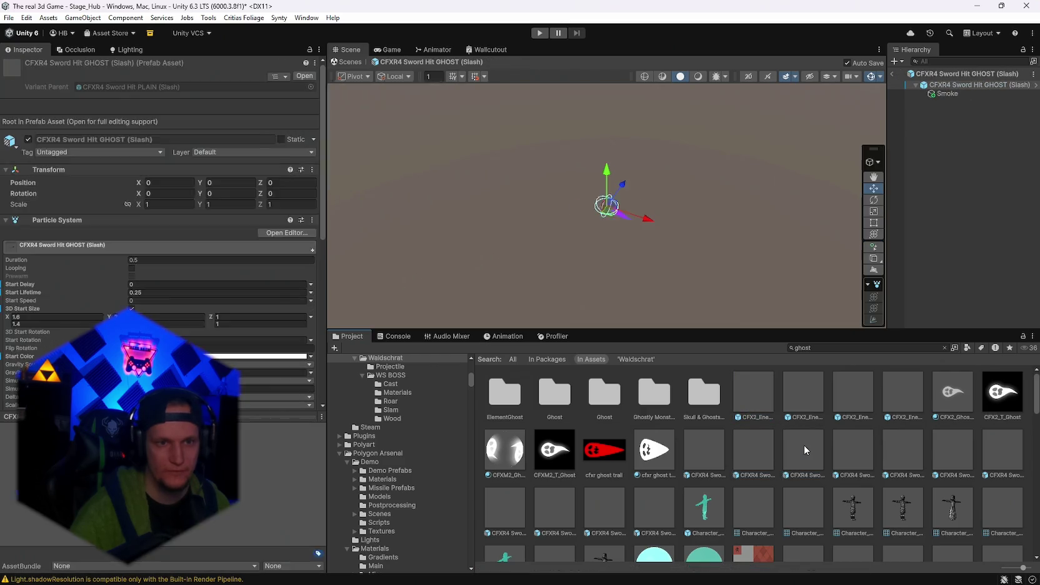
{"action": "double_click", "coordinate": [804, 445]}
Preview the 180 Edge, 180 Spiral and 180 Thin Spiral trails, ending on Sword Trail GHOST (360 Thick).
{"action": "double_click", "coordinate": [856, 444]}
{"action": "left_click", "coordinate": [892, 446]}
{"action": "double_click", "coordinate": [891, 442]}
{"action": "double_click", "coordinate": [952, 446]}
{"action": "scroll", "coordinate": [764, 482], "scroll_direction": "down", "scroll_amount": 1}
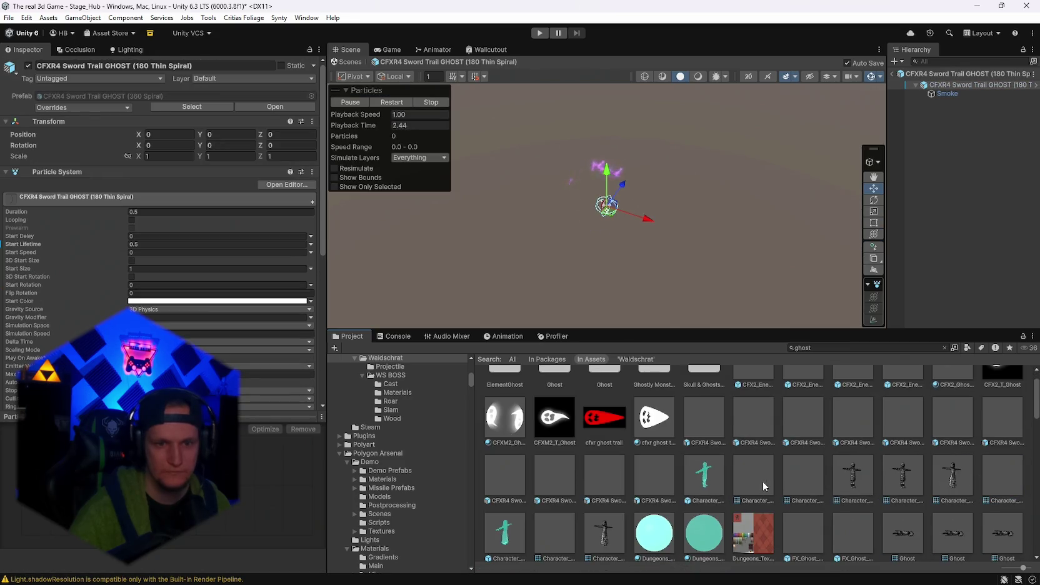
{"action": "double_click", "coordinate": [663, 473]}
{"action": "double_click", "coordinate": [611, 474]}
{"action": "scroll", "coordinate": [766, 475], "scroll_direction": "down", "scroll_amount": 1}
Preview FX_Ghost_Dust and its larger variant, orbiting to see the floating dust.
{"action": "double_click", "coordinate": [849, 468]}
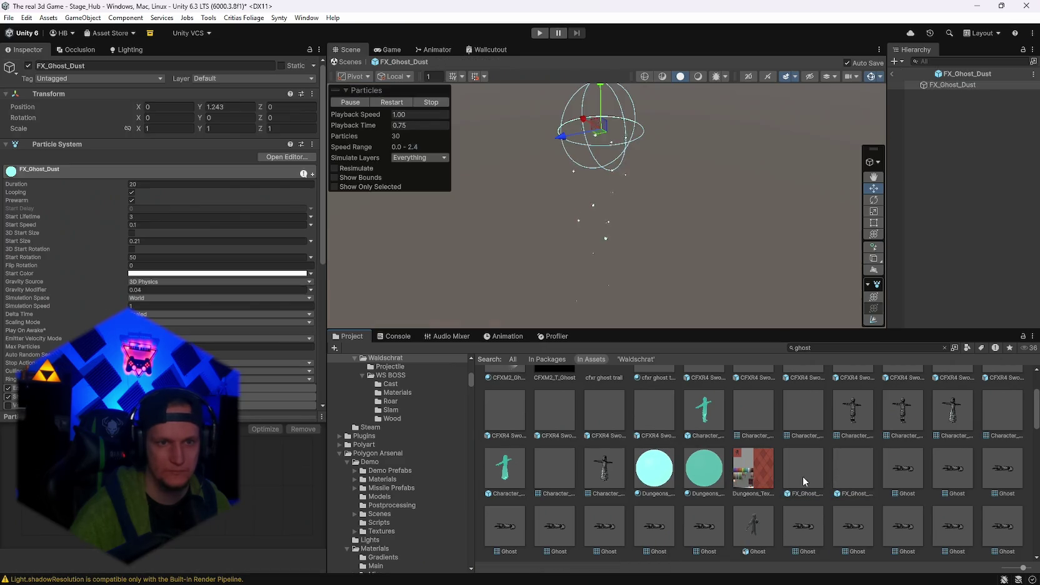
{"action": "scroll", "coordinate": [605, 192], "scroll_direction": "up", "scroll_amount": 3}
{"action": "left_click_drag", "start_coordinate": [612, 190], "coordinate": [649, 230]}
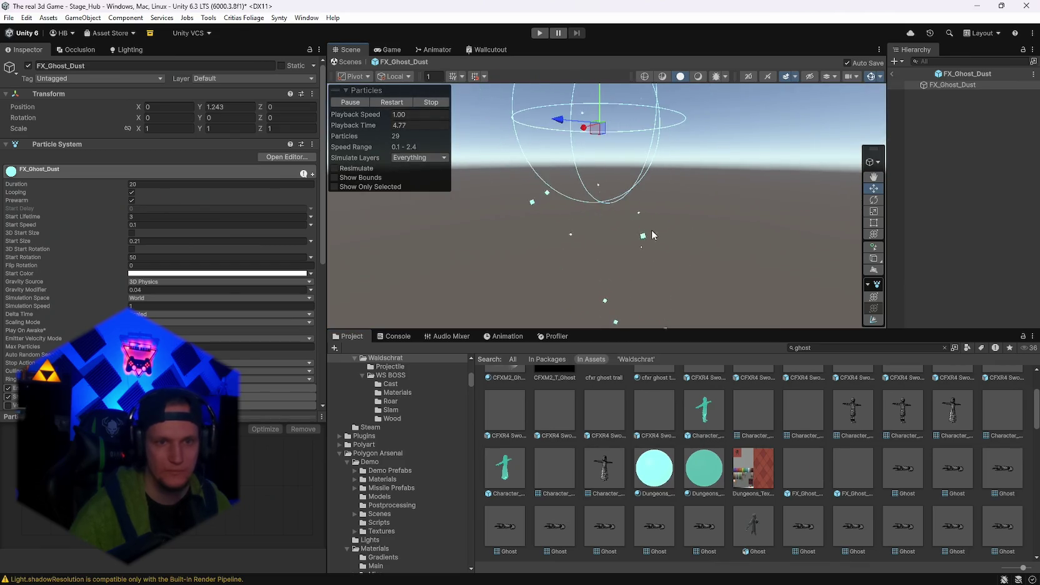
{"action": "double_click", "coordinate": [852, 465]}
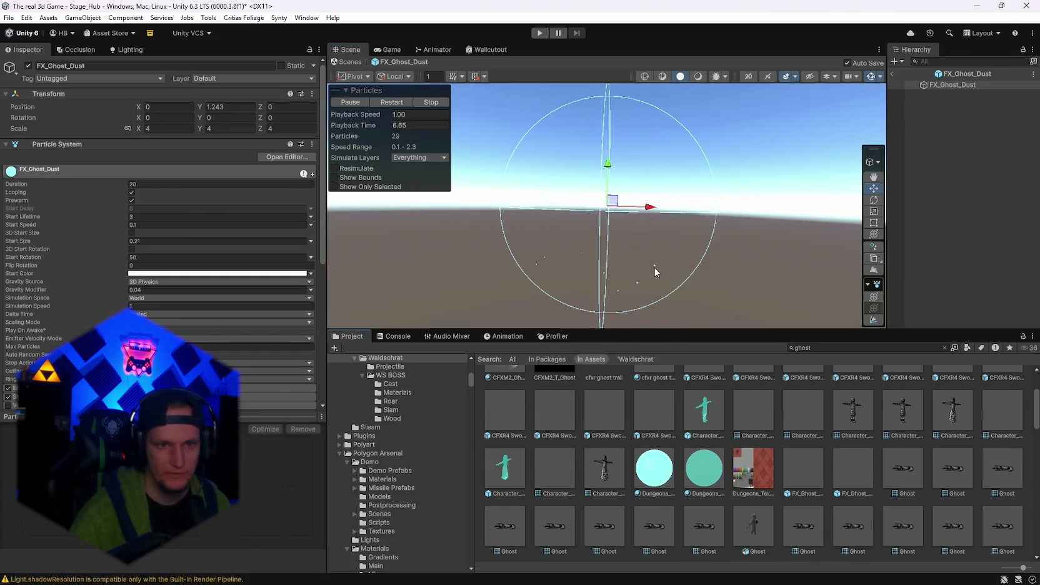
Skim the rest of the ghost assets and reopen CFX2_EnemyDeathGhost.
{"action": "scroll", "coordinate": [737, 445], "scroll_direction": "down", "scroll_amount": 3}
{"action": "scroll", "coordinate": [756, 456], "scroll_direction": "down", "scroll_amount": 10}
{"action": "scroll", "coordinate": [784, 466], "scroll_direction": "down", "scroll_amount": 2}
{"action": "scroll", "coordinate": [769, 478], "scroll_direction": "up", "scroll_amount": 6}
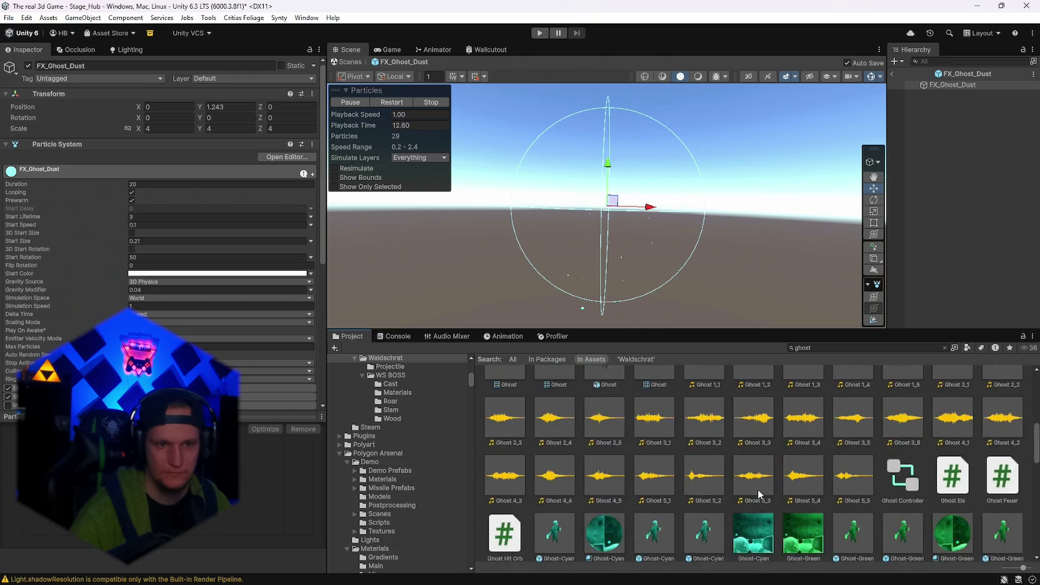
{"action": "scroll", "coordinate": [719, 487], "scroll_direction": "up", "scroll_amount": 5}
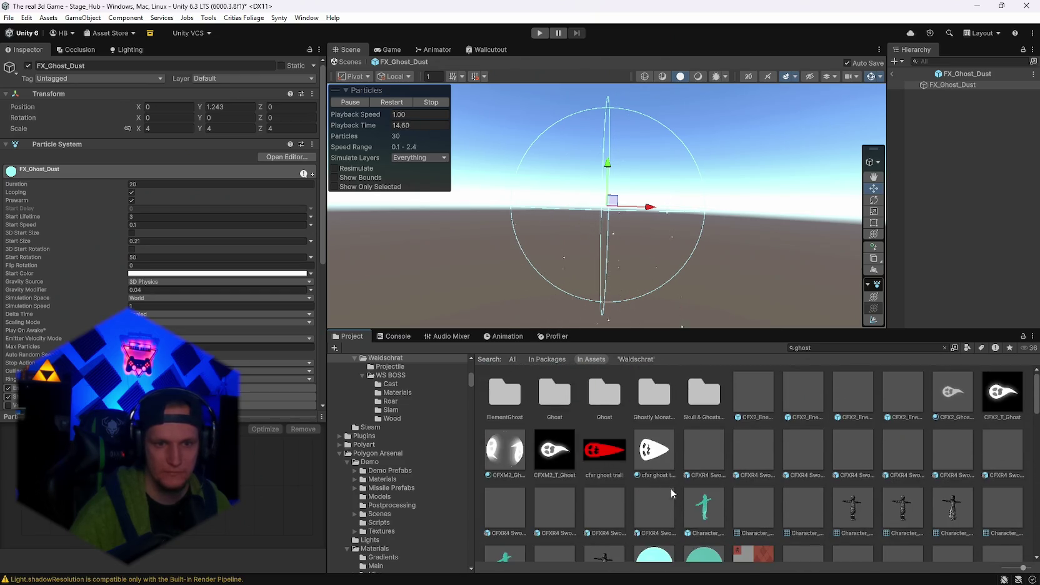
{"action": "double_click", "coordinate": [748, 406]}
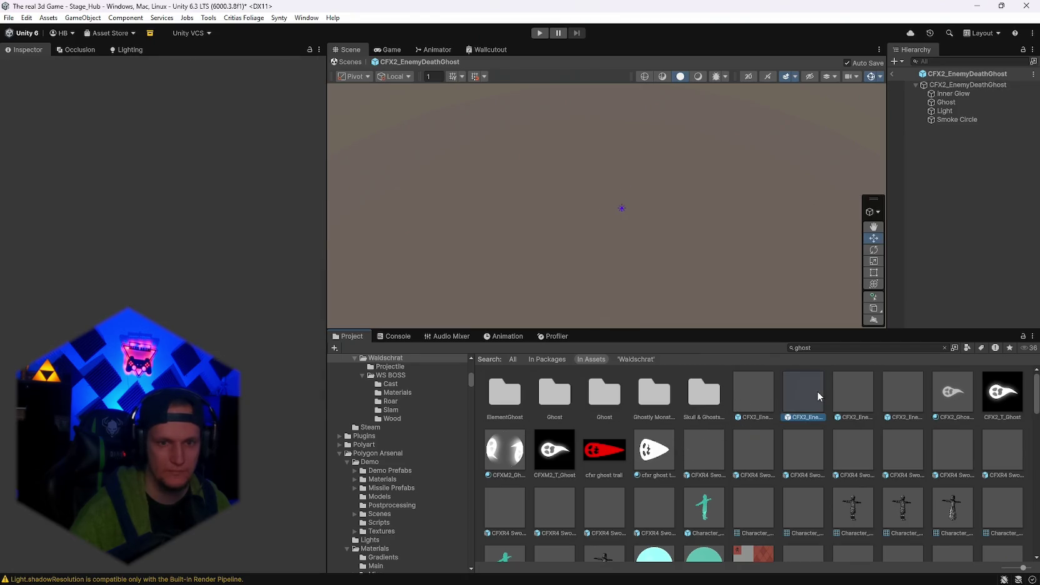
Re-preview the Ground Orange death effect, Sword Hit Cross + Text, and the 180 Thick and Thin Spiral trails.
{"action": "double_click", "coordinate": [816, 390]}
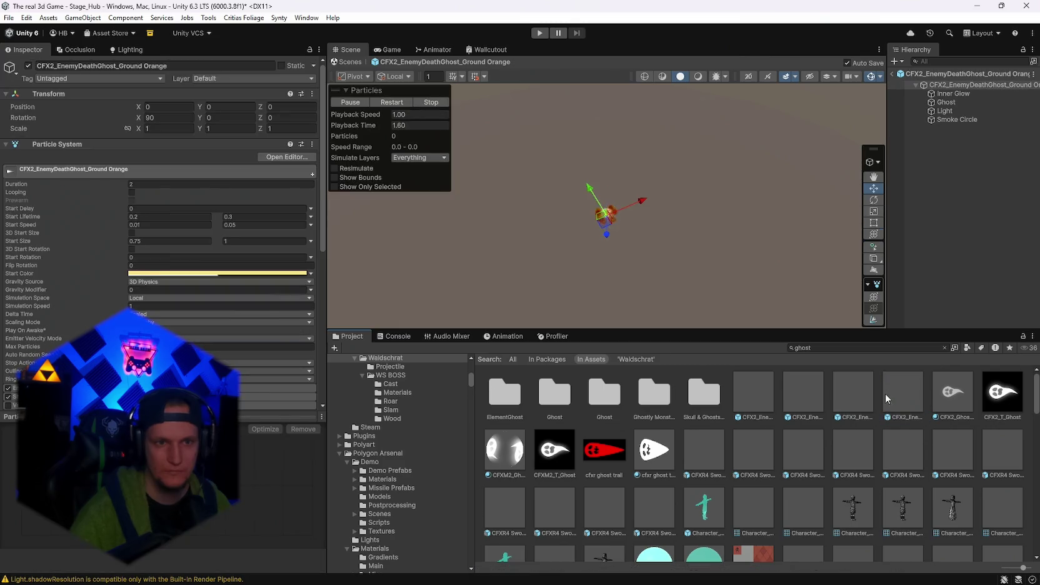
{"action": "double_click", "coordinate": [799, 447]}
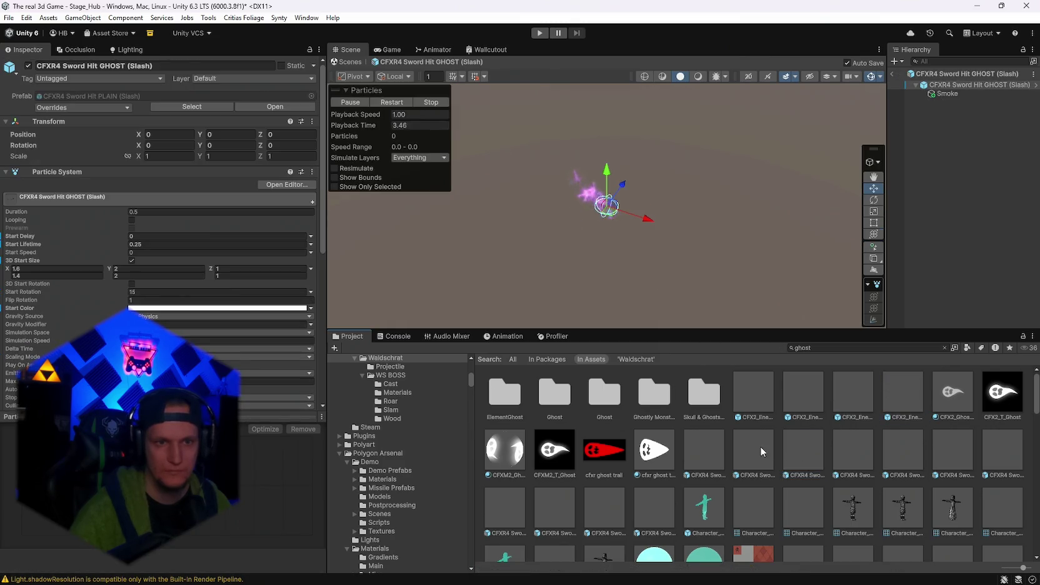
{"action": "double_click", "coordinate": [910, 445]}
{"action": "double_click", "coordinate": [937, 444]}
{"action": "double_click", "coordinate": [1000, 448]}
{"action": "double_click", "coordinate": [855, 450]}
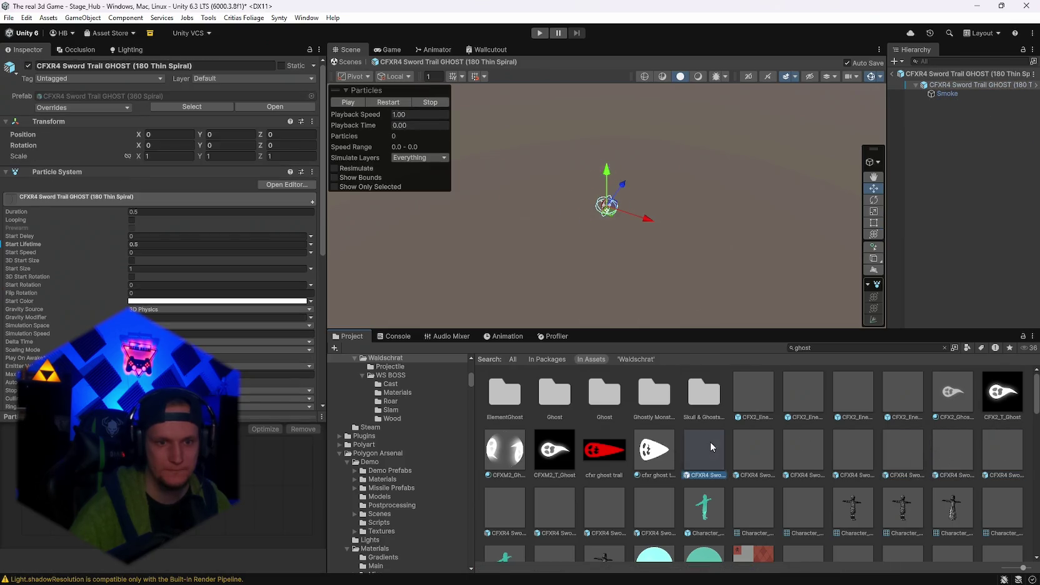
Compare Sword Hit GHOST (Cross) with the 360 Edge trail and Cross + Text, then select Sword Hit GHOST (Cross).
{"action": "double_click", "coordinate": [710, 441]}
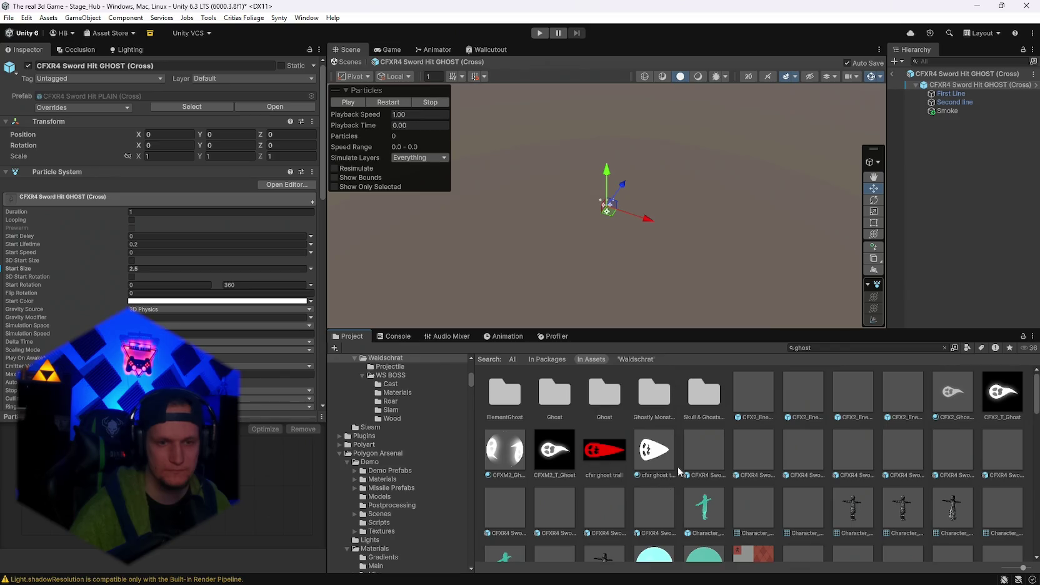
{"action": "double_click", "coordinate": [607, 509]}
{"action": "double_click", "coordinate": [558, 509]}
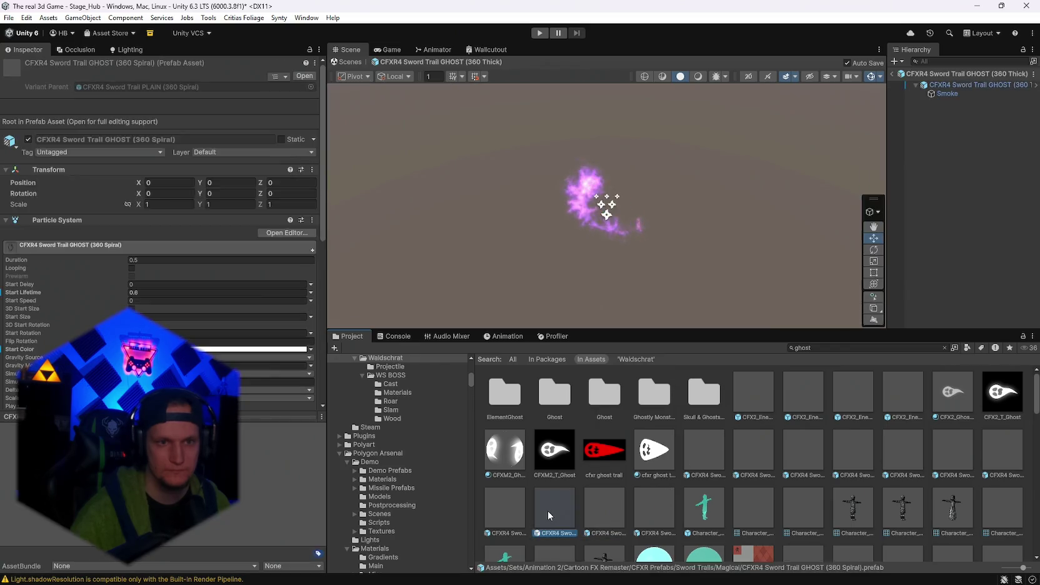
{"action": "double_click", "coordinate": [755, 461]}
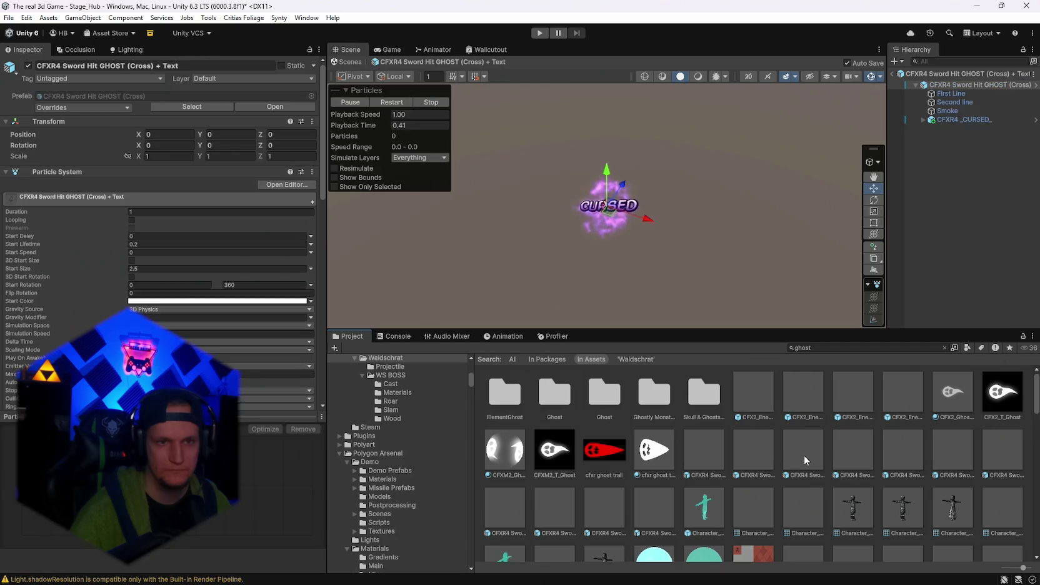
{"action": "double_click", "coordinate": [703, 461]}
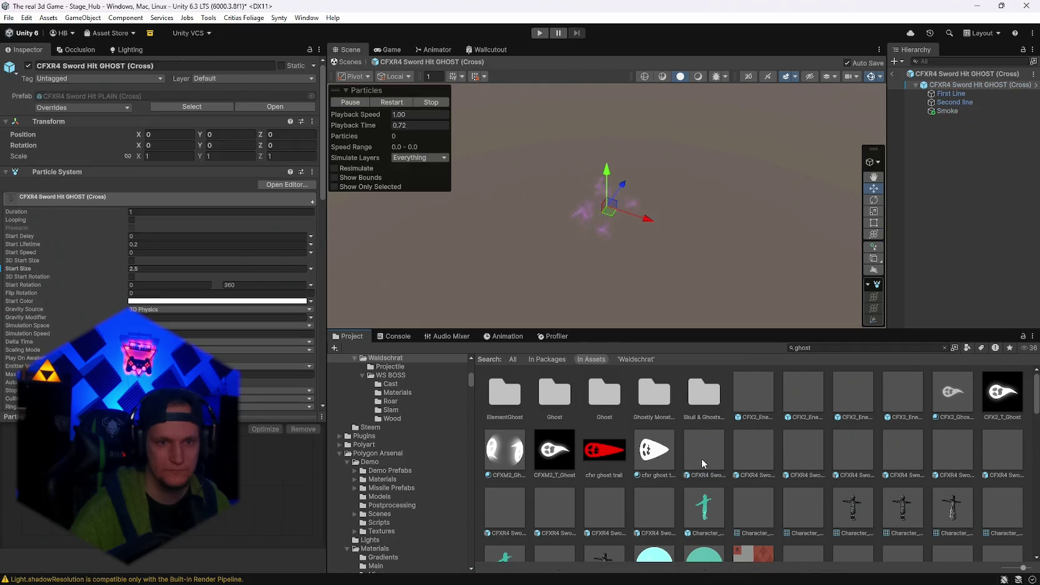
{"action": "left_click", "coordinate": [702, 462]}
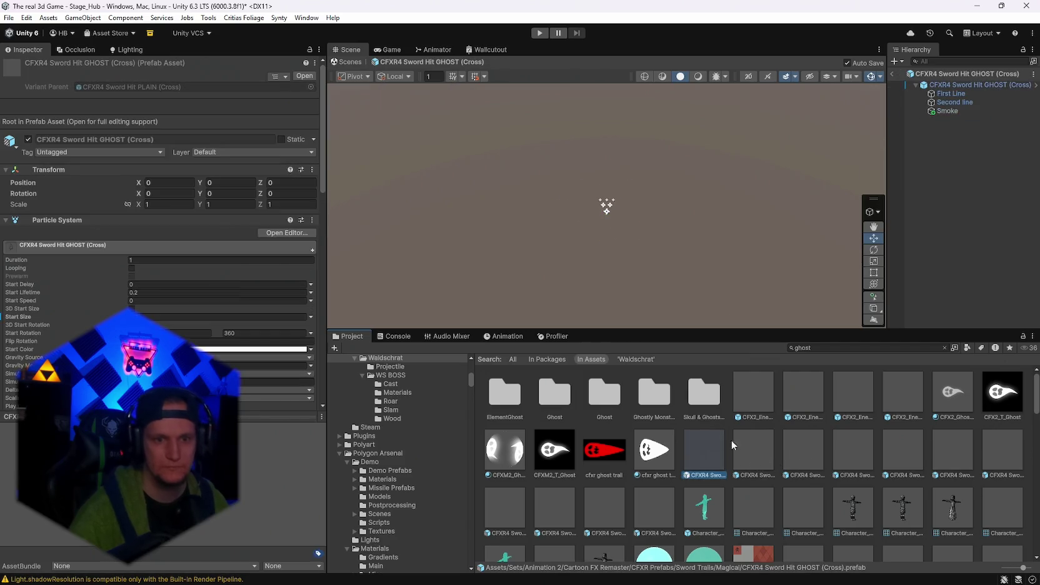
Deactivate the First Line and Second line parts of the effect.
{"action": "left_click", "coordinate": [951, 93]}
{"action": "left_click", "coordinate": [949, 103], "text": "shift"}
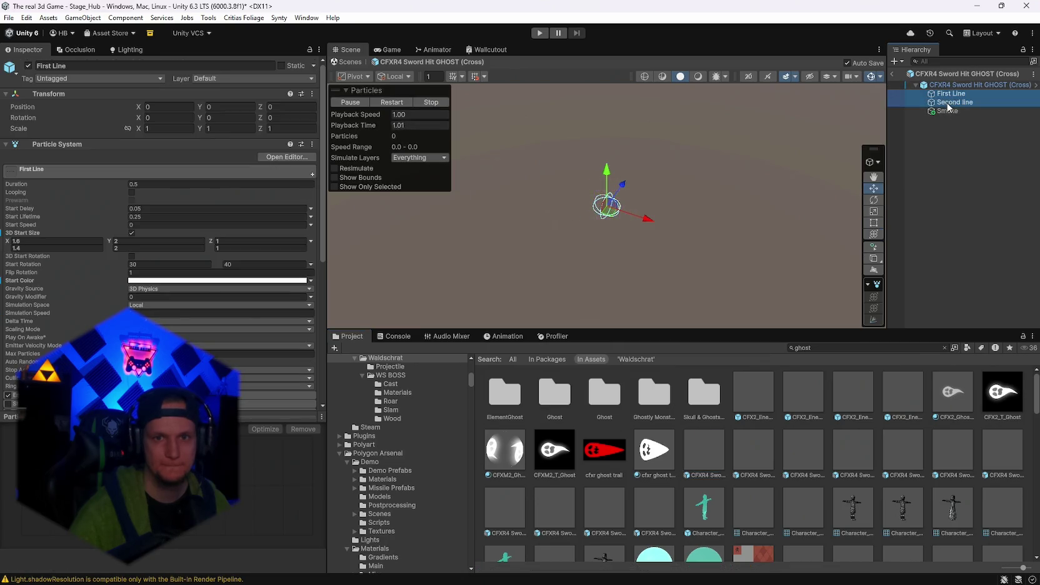
{"action": "key", "text": "alt+shift+a"}
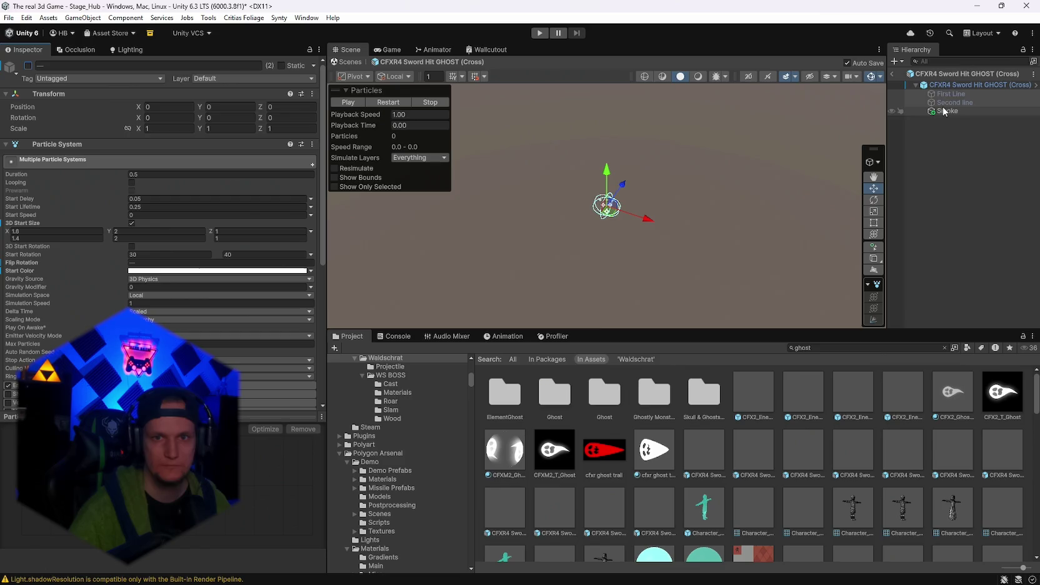
Select the Smoke part and expand its Emission module.
{"action": "left_click", "coordinate": [944, 112]}
{"action": "scroll", "coordinate": [200, 313], "scroll_direction": "down", "scroll_amount": 4}
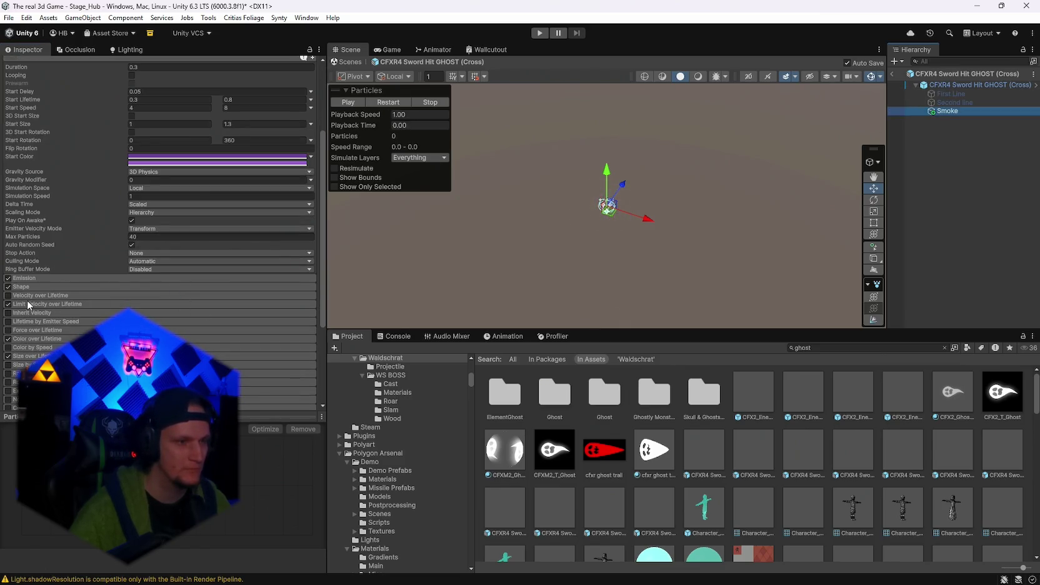
{"action": "left_click", "coordinate": [45, 279]}
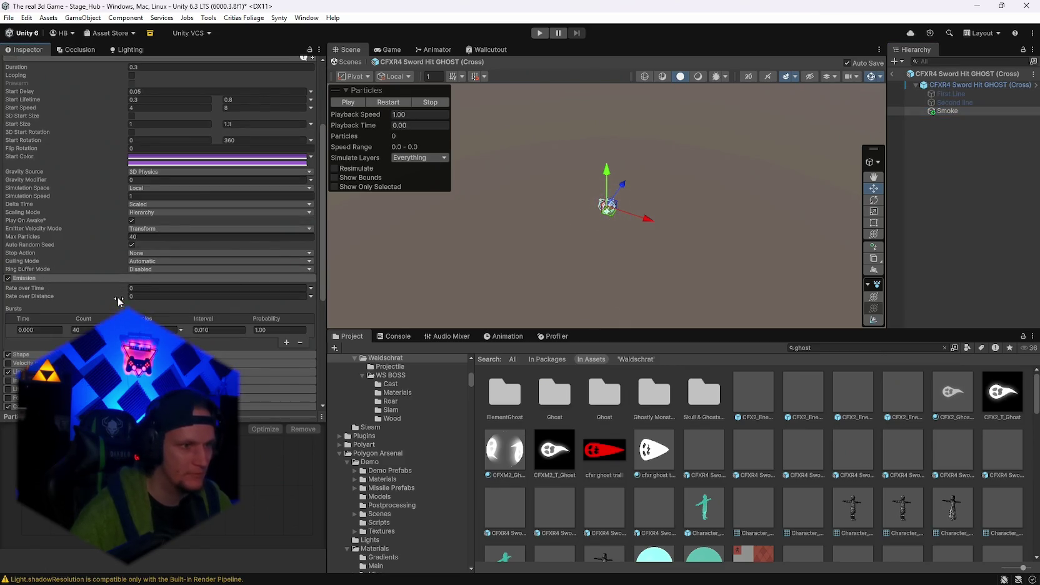